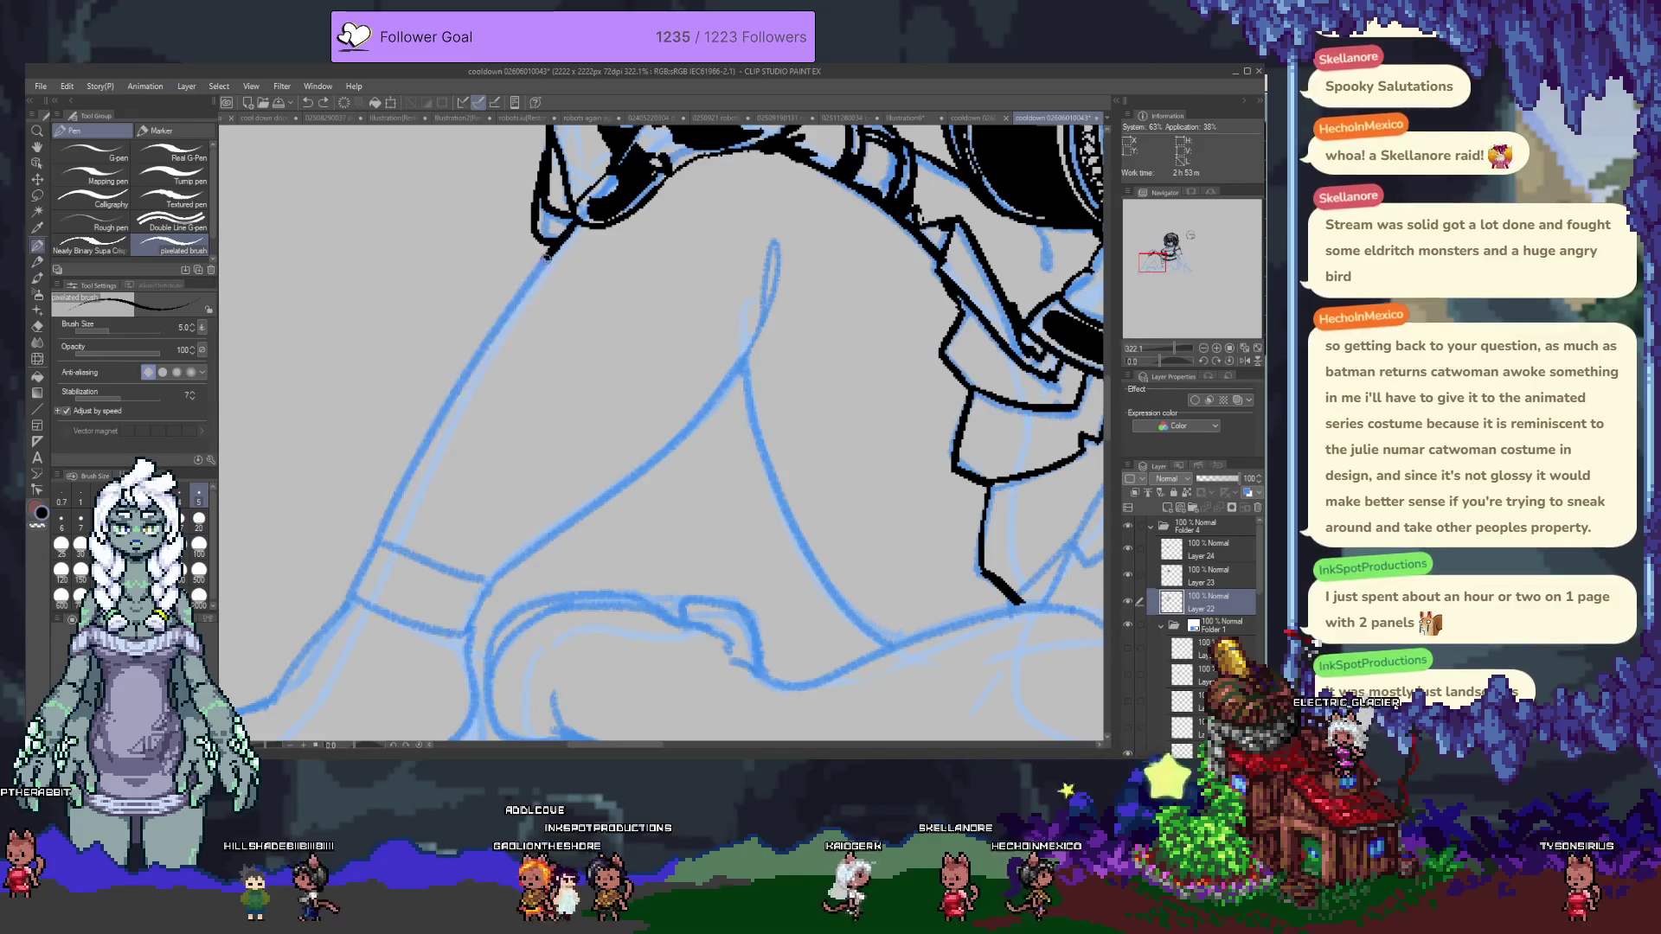
Trace the raised thigh's outline over the blue sketch on Layer 22, undoing misplaced strokes.
drag(677, 372, 538, 403)
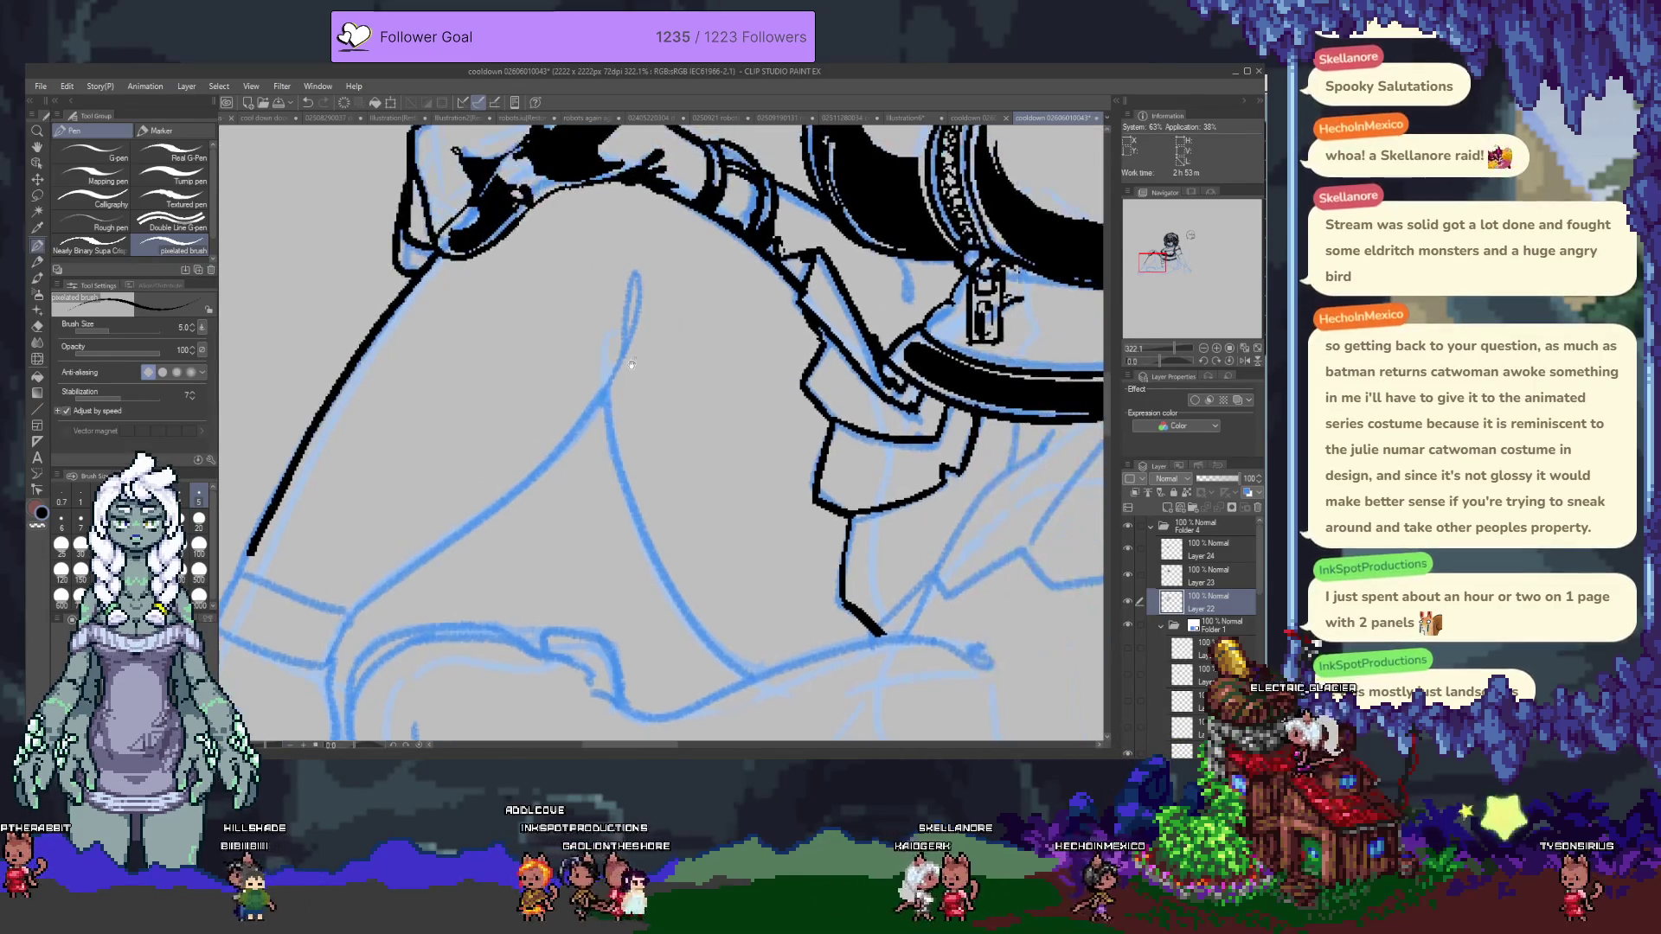
drag(379, 599, 500, 491)
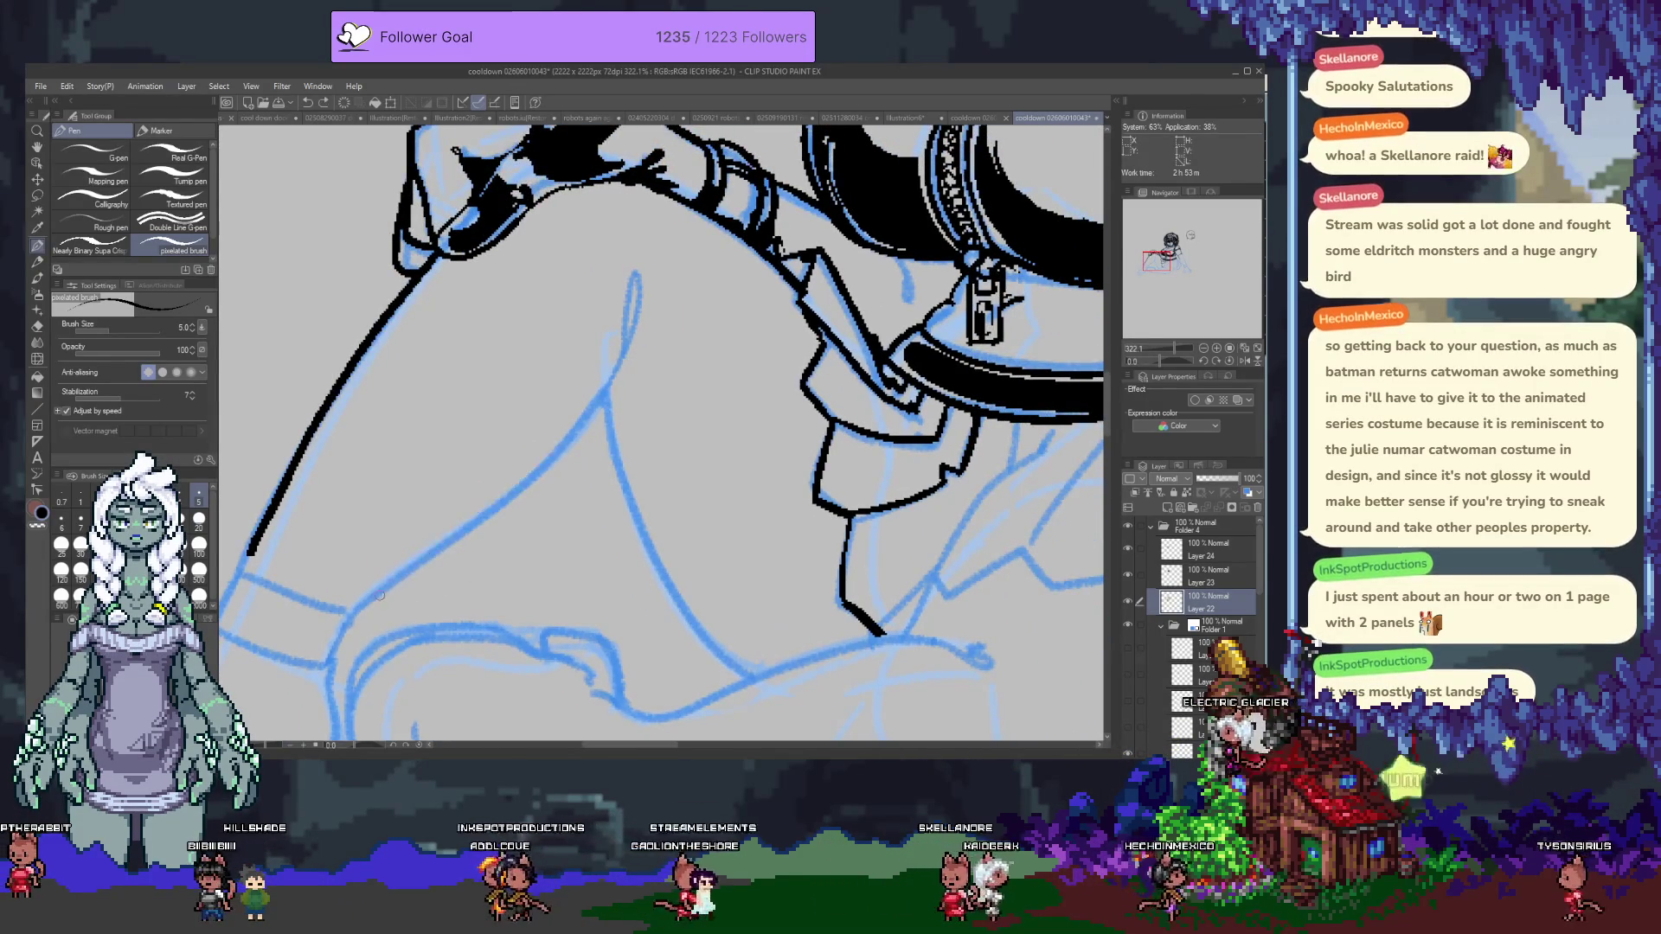
key(ctrl+z)
mouse_move(372, 594)
mouse_down()
mouse_move(641, 305)
mouse_move(708, 604)
mouse_up()
mouse_move(708, 604)
mouse_down()
mouse_move(616, 482)
mouse_move(661, 543)
mouse_up()
key(ctrl+z)
mouse_move(515, 272)
mouse_down()
mouse_move(640, 505)
mouse_move(669, 683)
mouse_move(657, 538)
mouse_move(614, 395)
mouse_up()
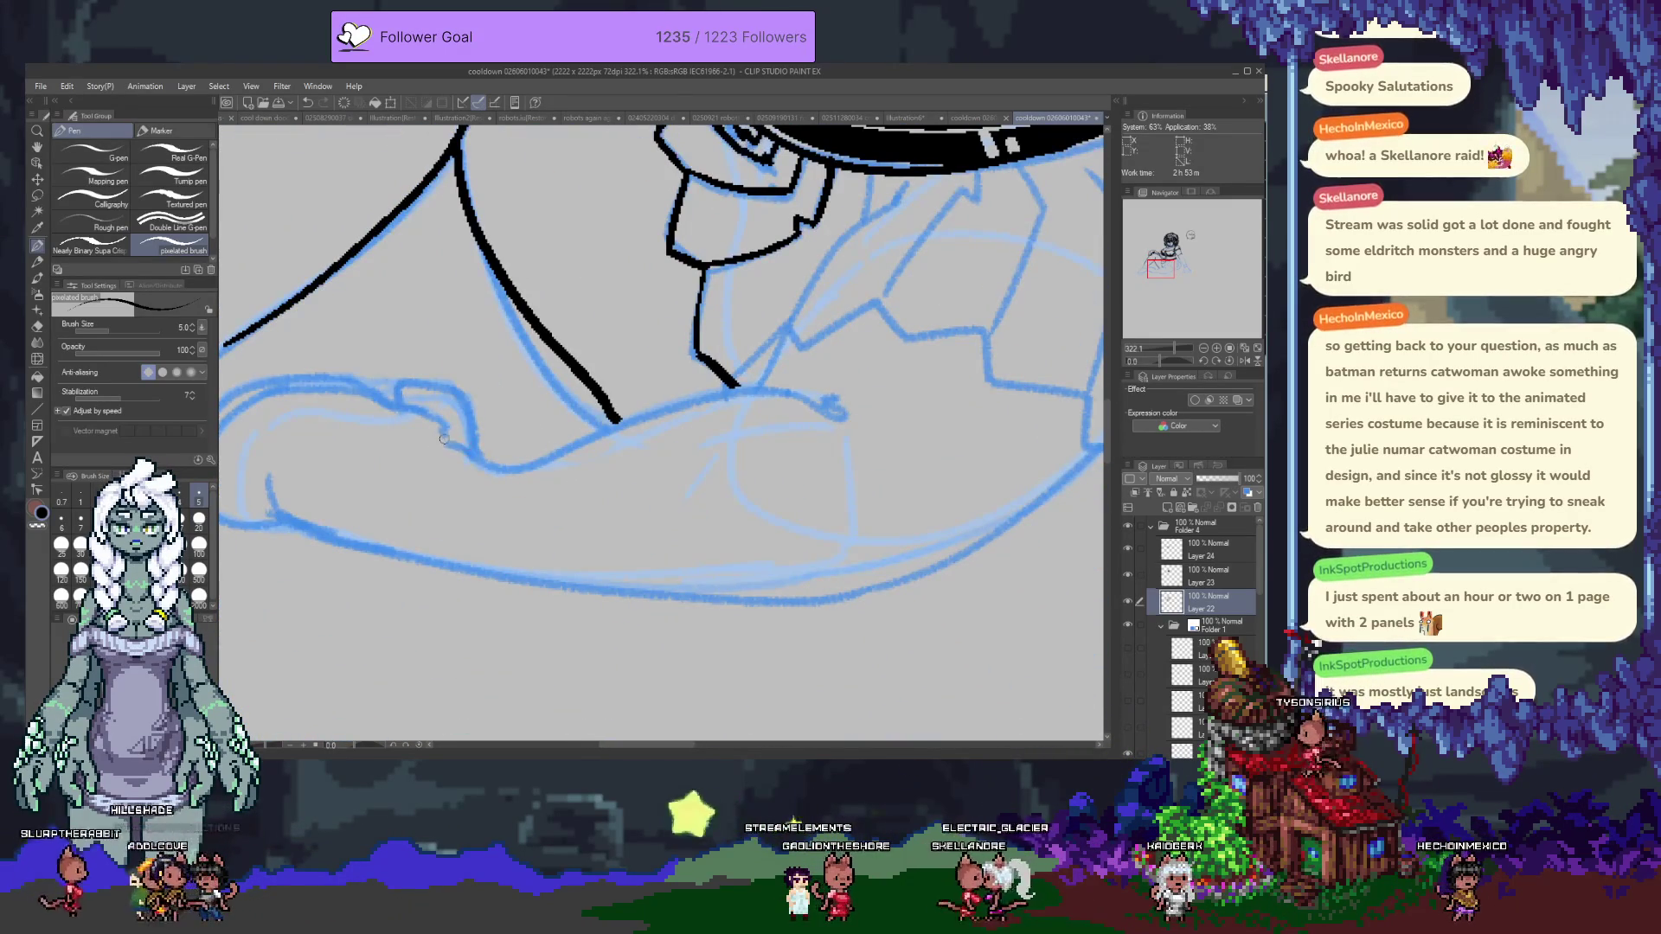
key(ctrl+z)
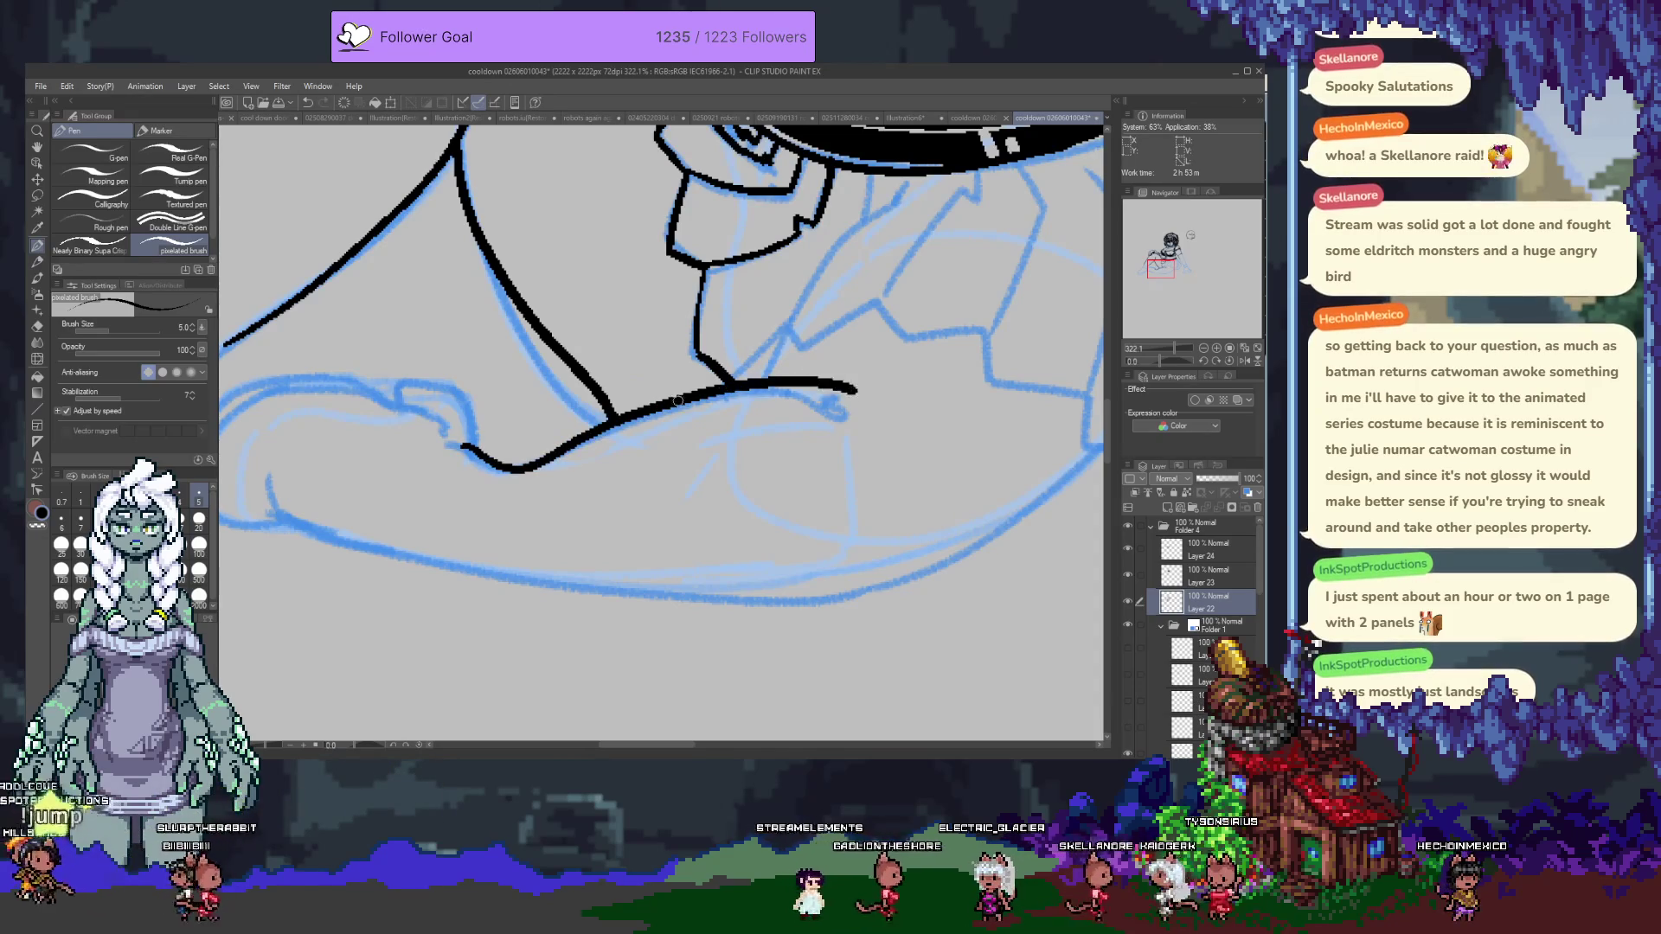
key(ctrl+z)
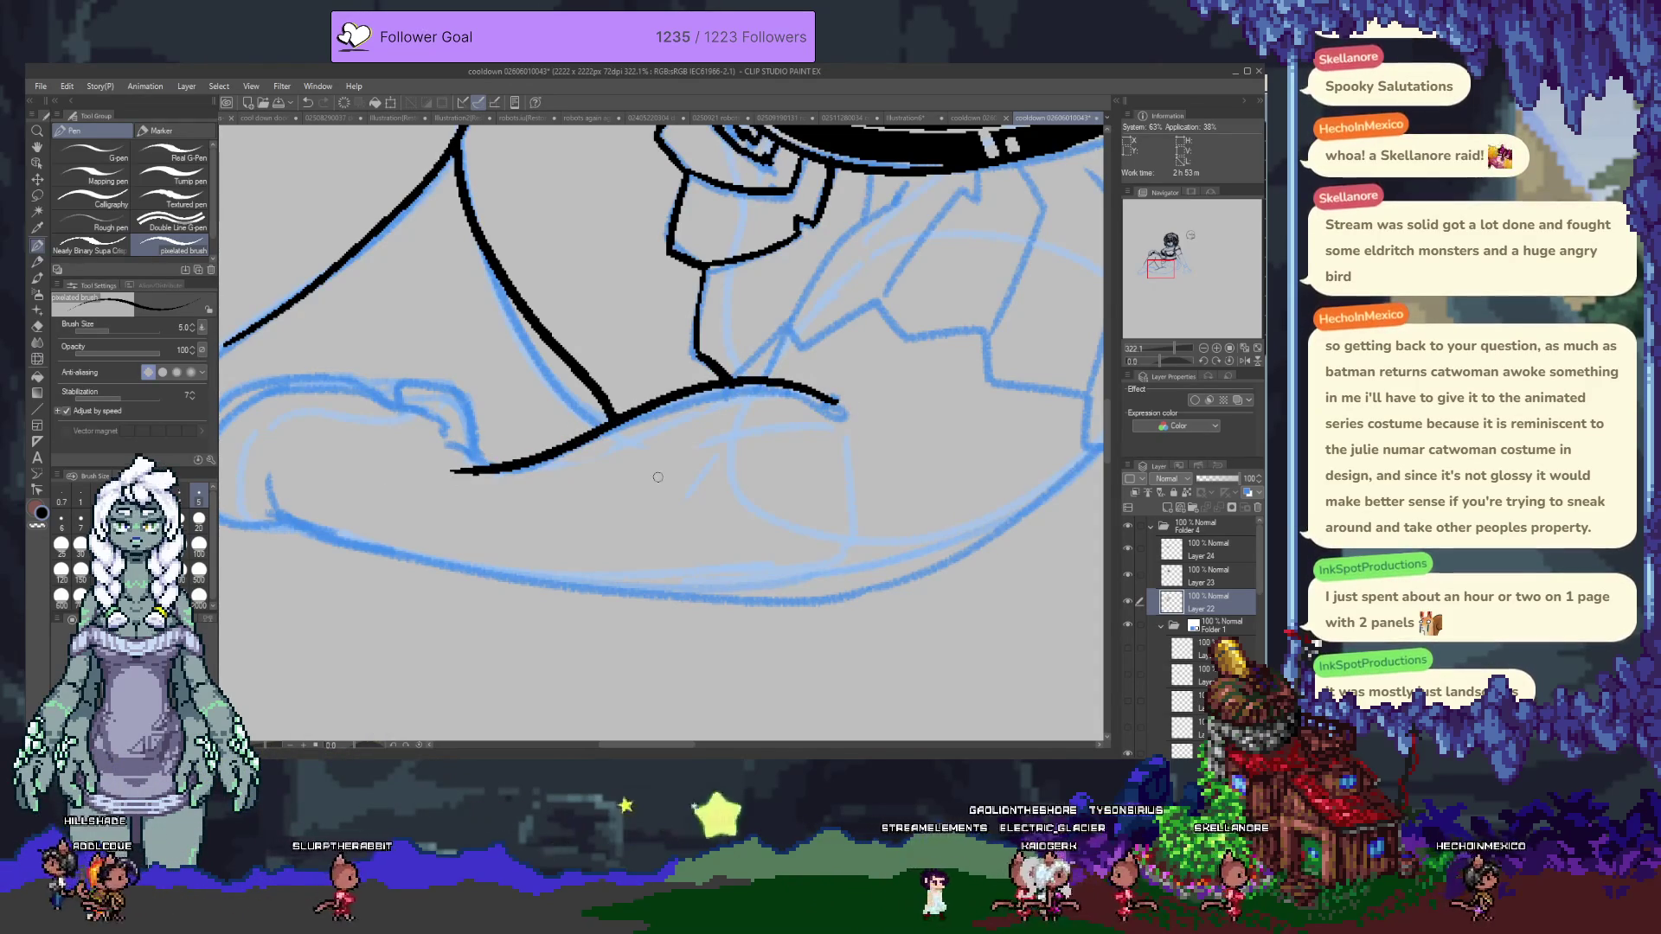
scroll(657, 477, down, 10)
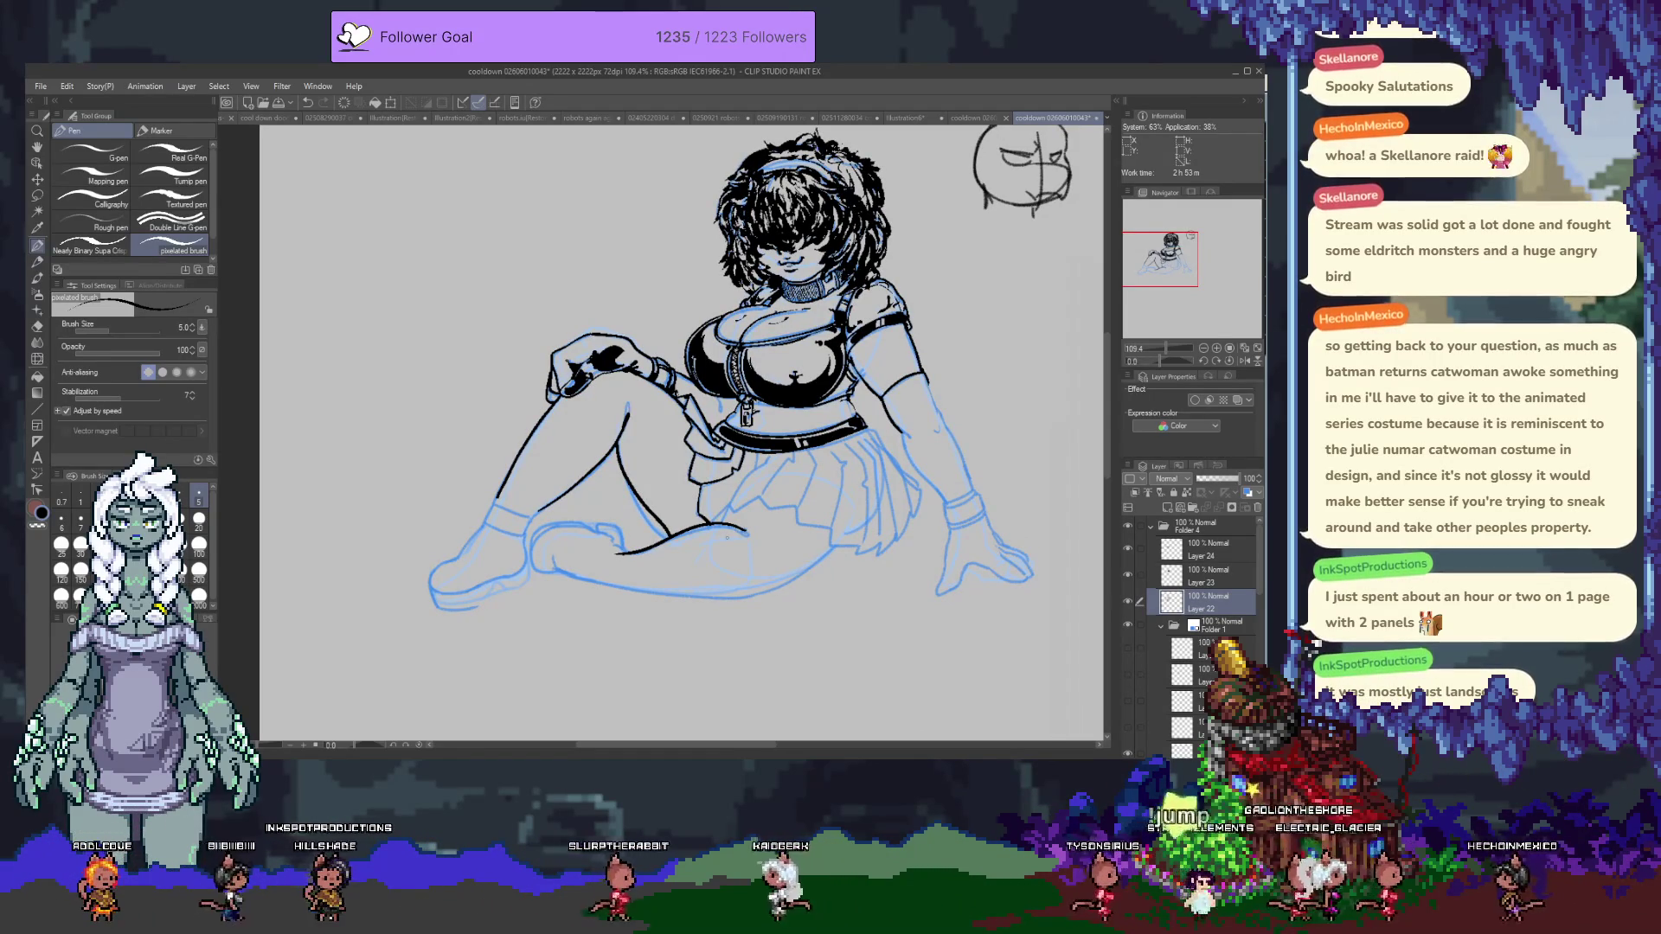
On Layer 24, paint the glove's upper band solid black with a size-20 brush.
click(1206, 549)
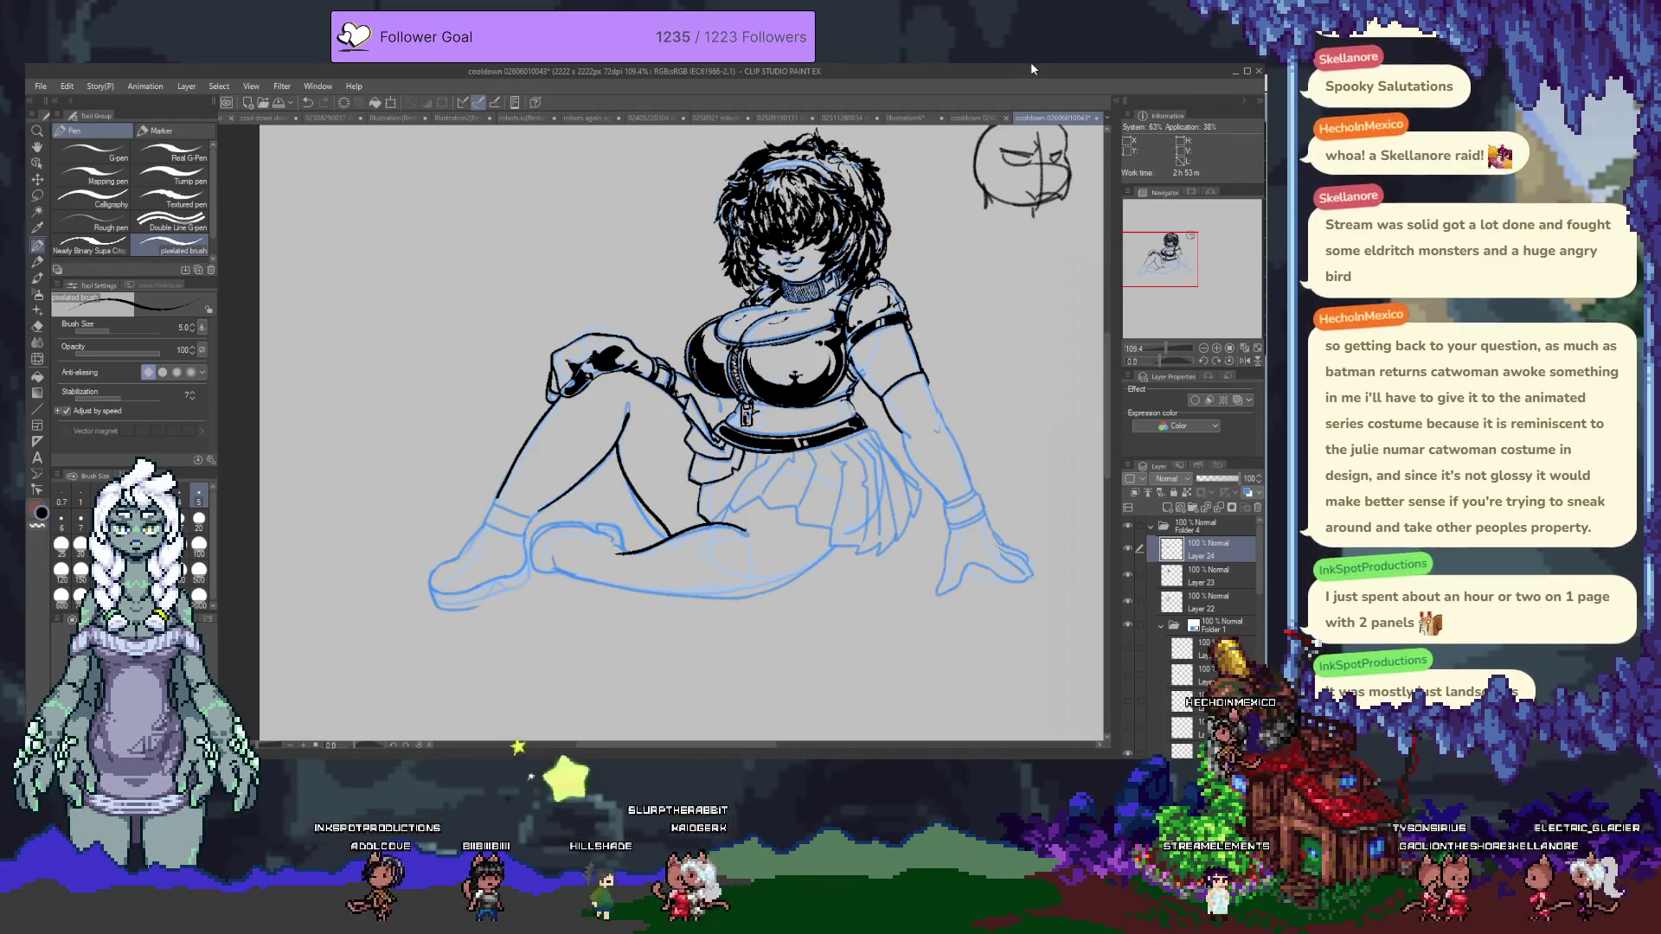
scroll(881, 432, up, 3)
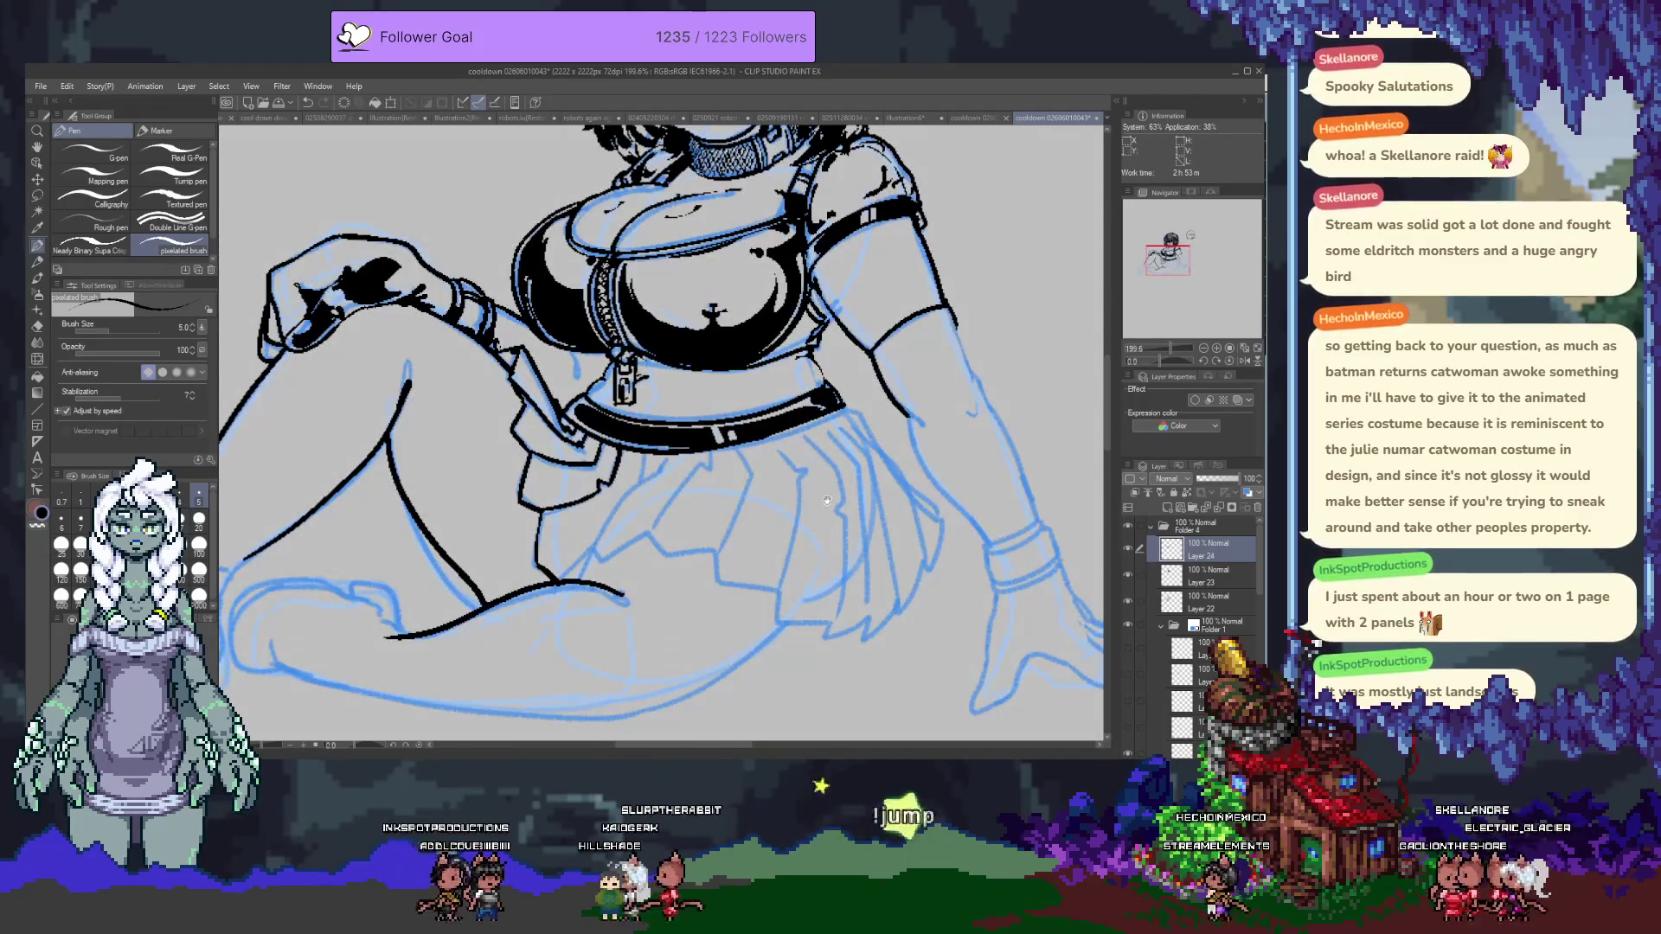
drag(881, 433, 701, 454)
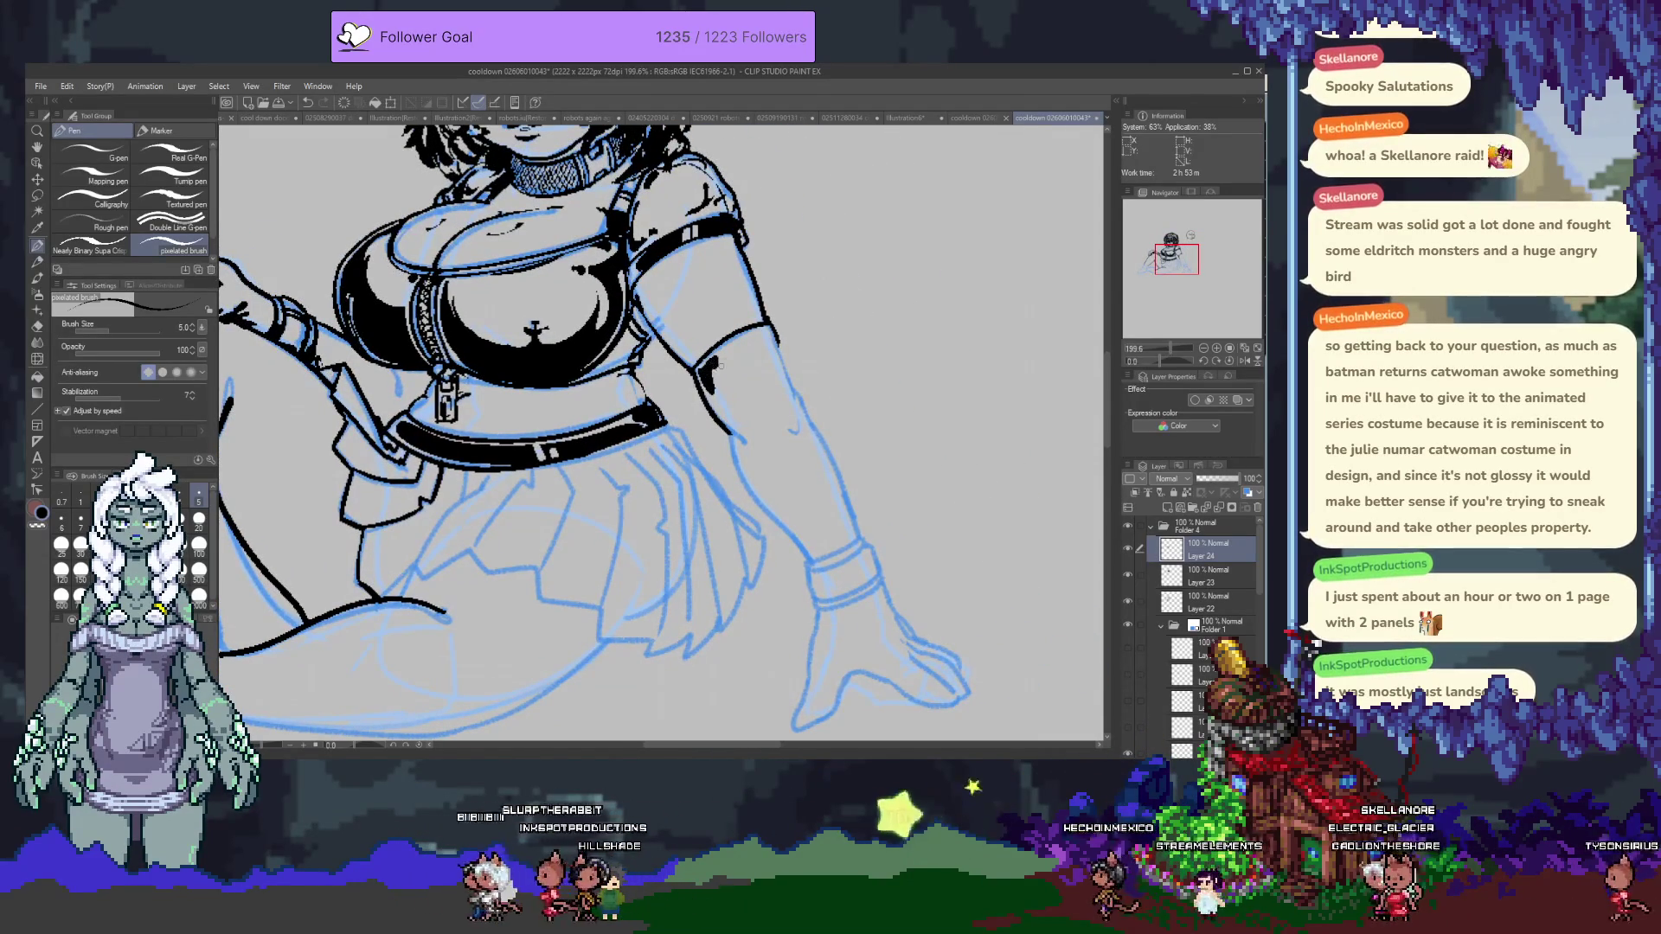
click(199, 519)
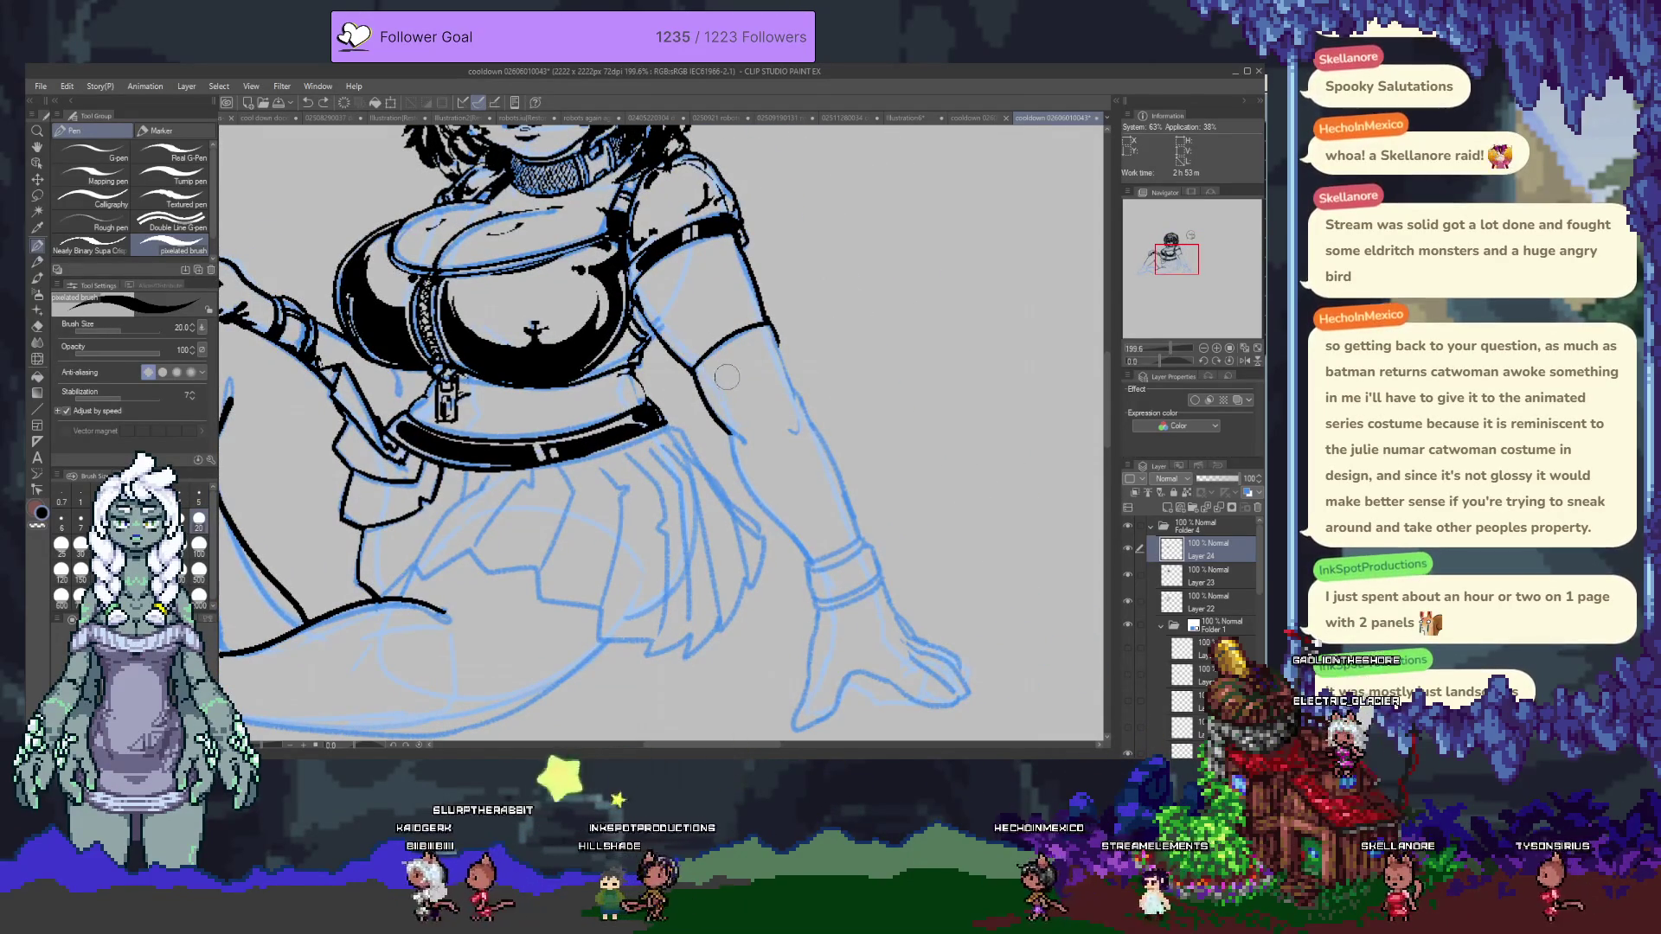
mouse_move(725, 359)
mouse_down()
mouse_move(716, 388)
mouse_move(761, 348)
mouse_move(782, 373)
mouse_move(771, 400)
mouse_move(757, 370)
mouse_move(770, 403)
mouse_up()
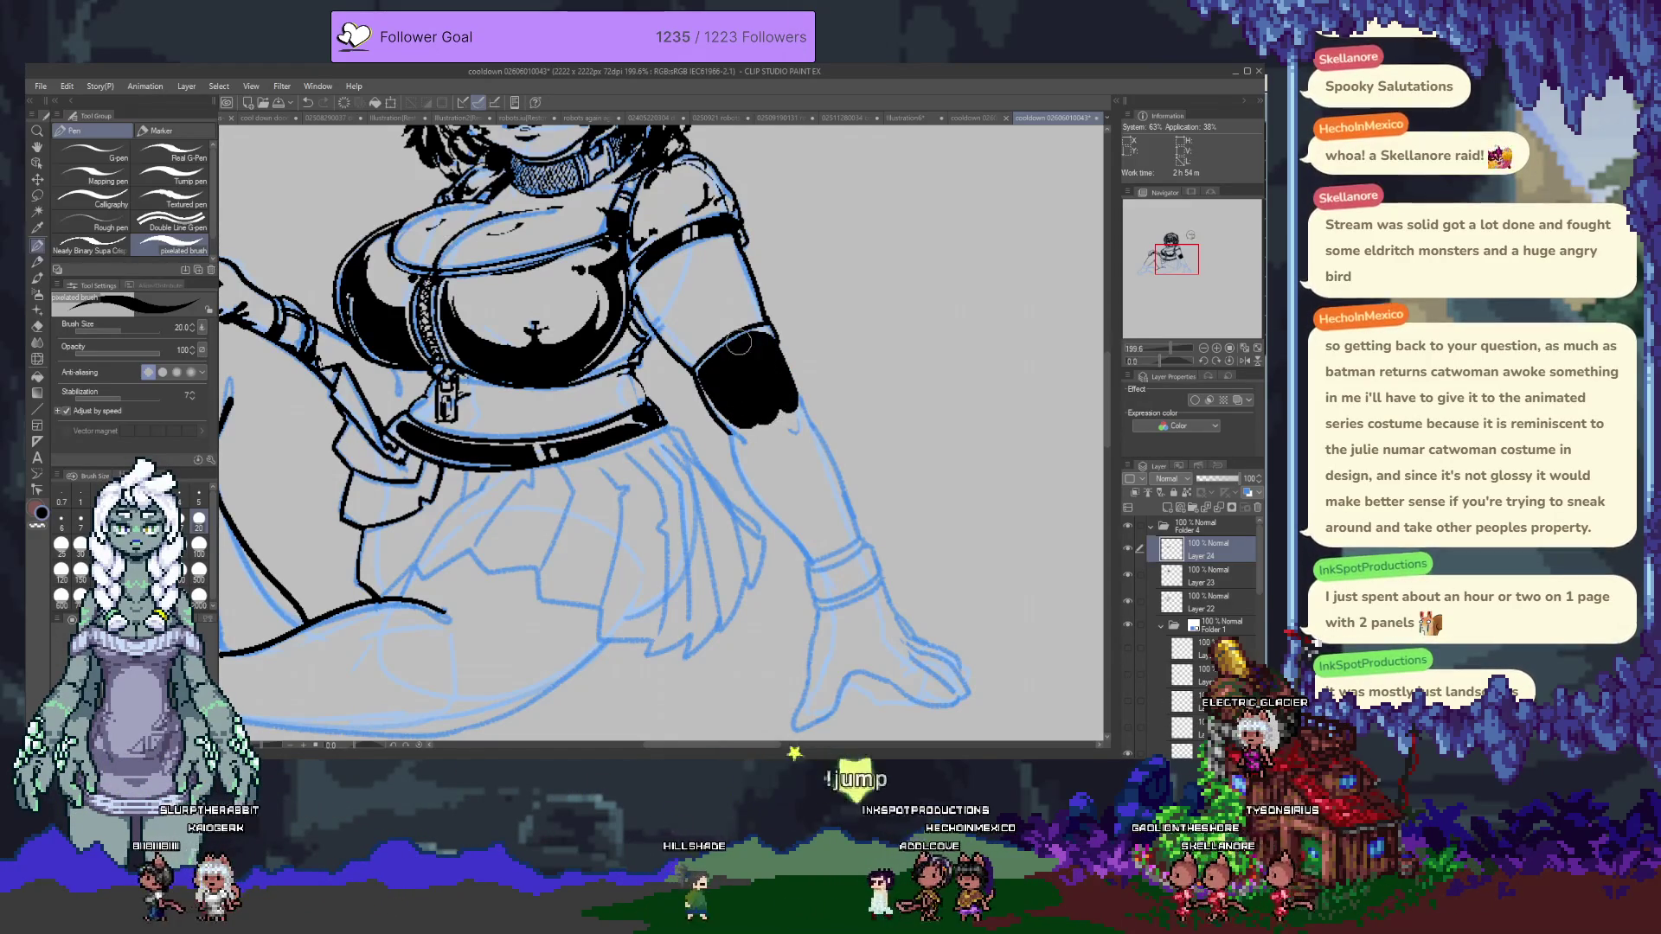
key(ctrl+z)
drag(740, 344, 748, 340)
At brush size 10, trim the band's right-edge overspill and extend its edge downward.
key(bracketleft)
key(bracketleft)
key(bracketleft)
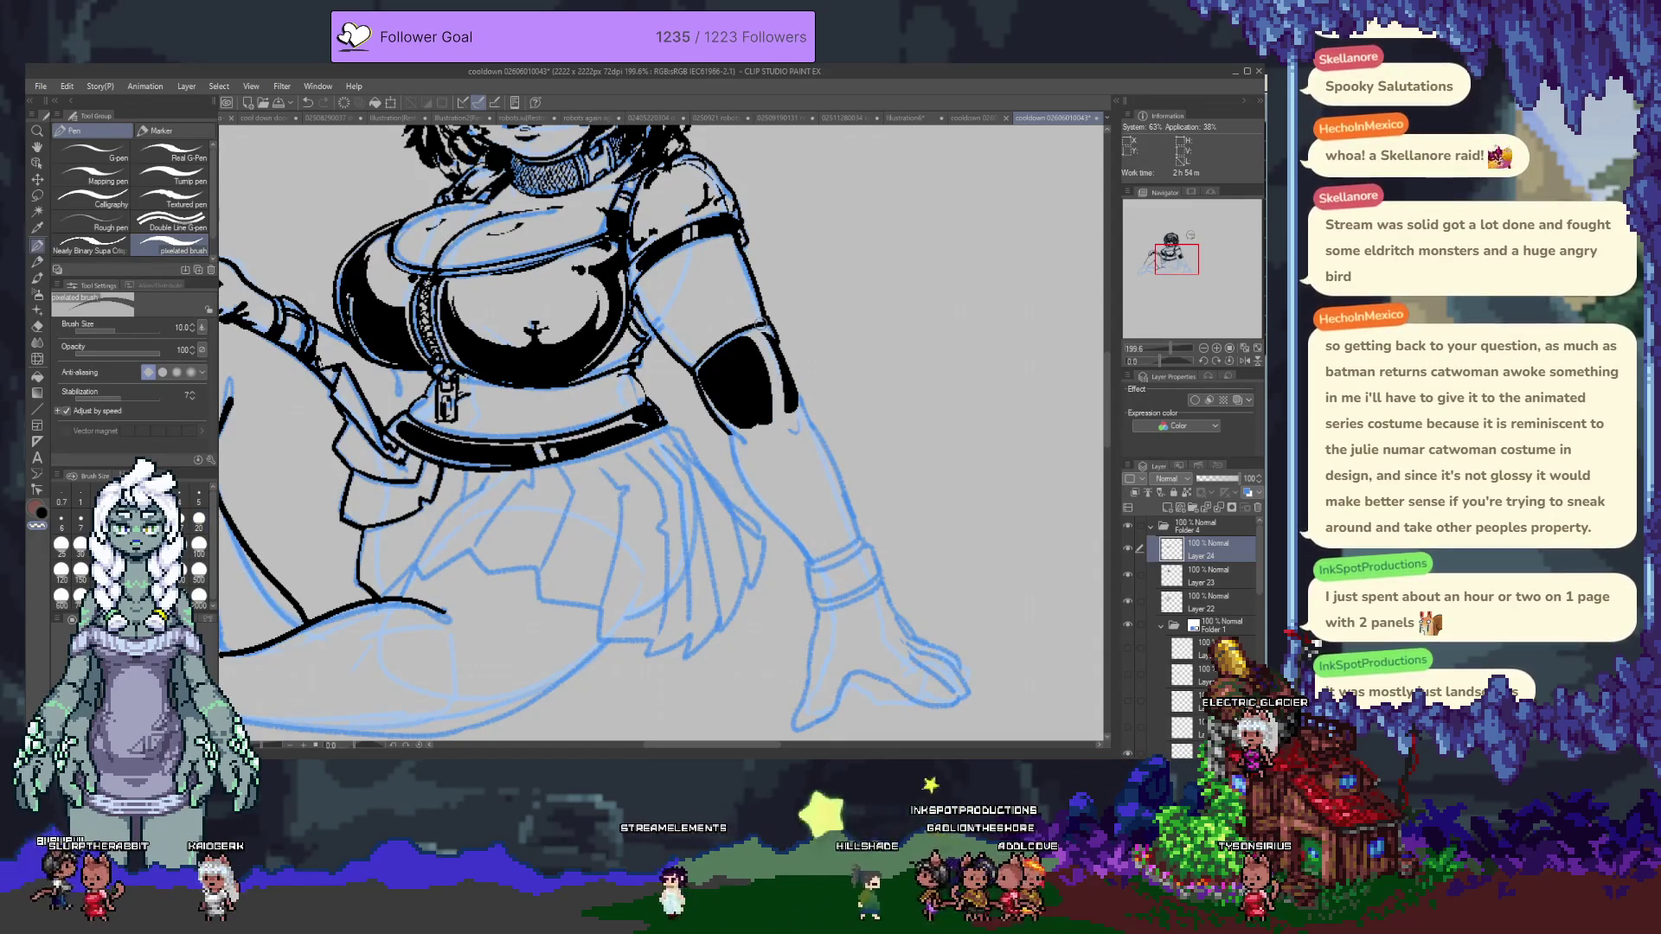
drag(768, 340, 803, 402)
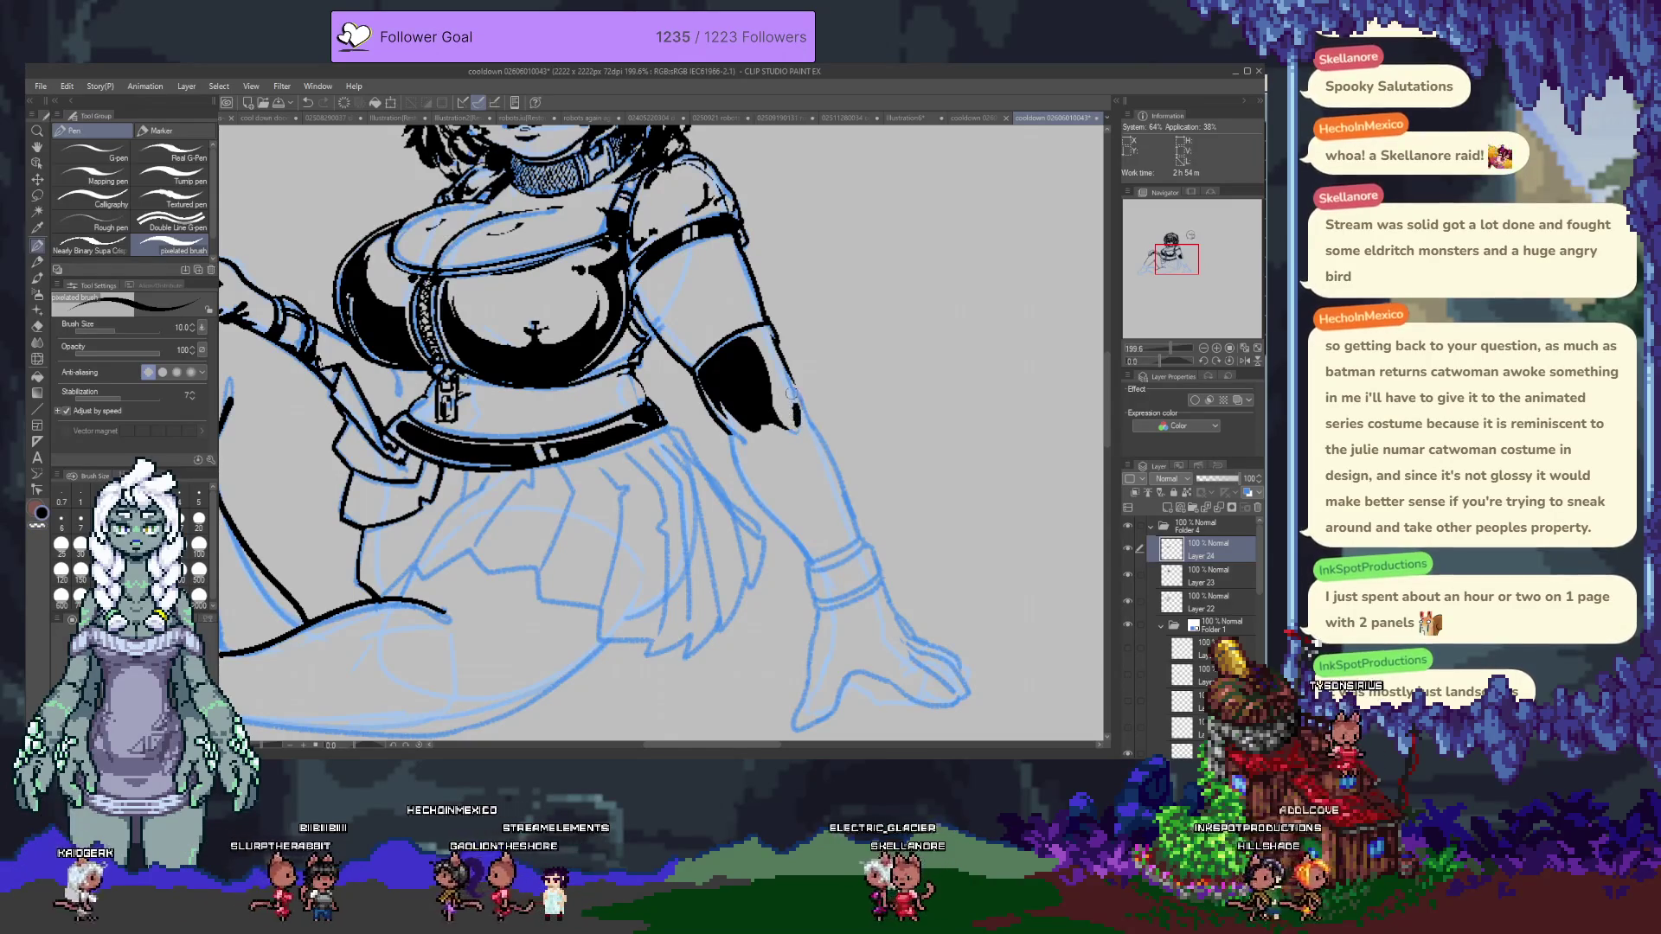
drag(794, 398, 831, 467)
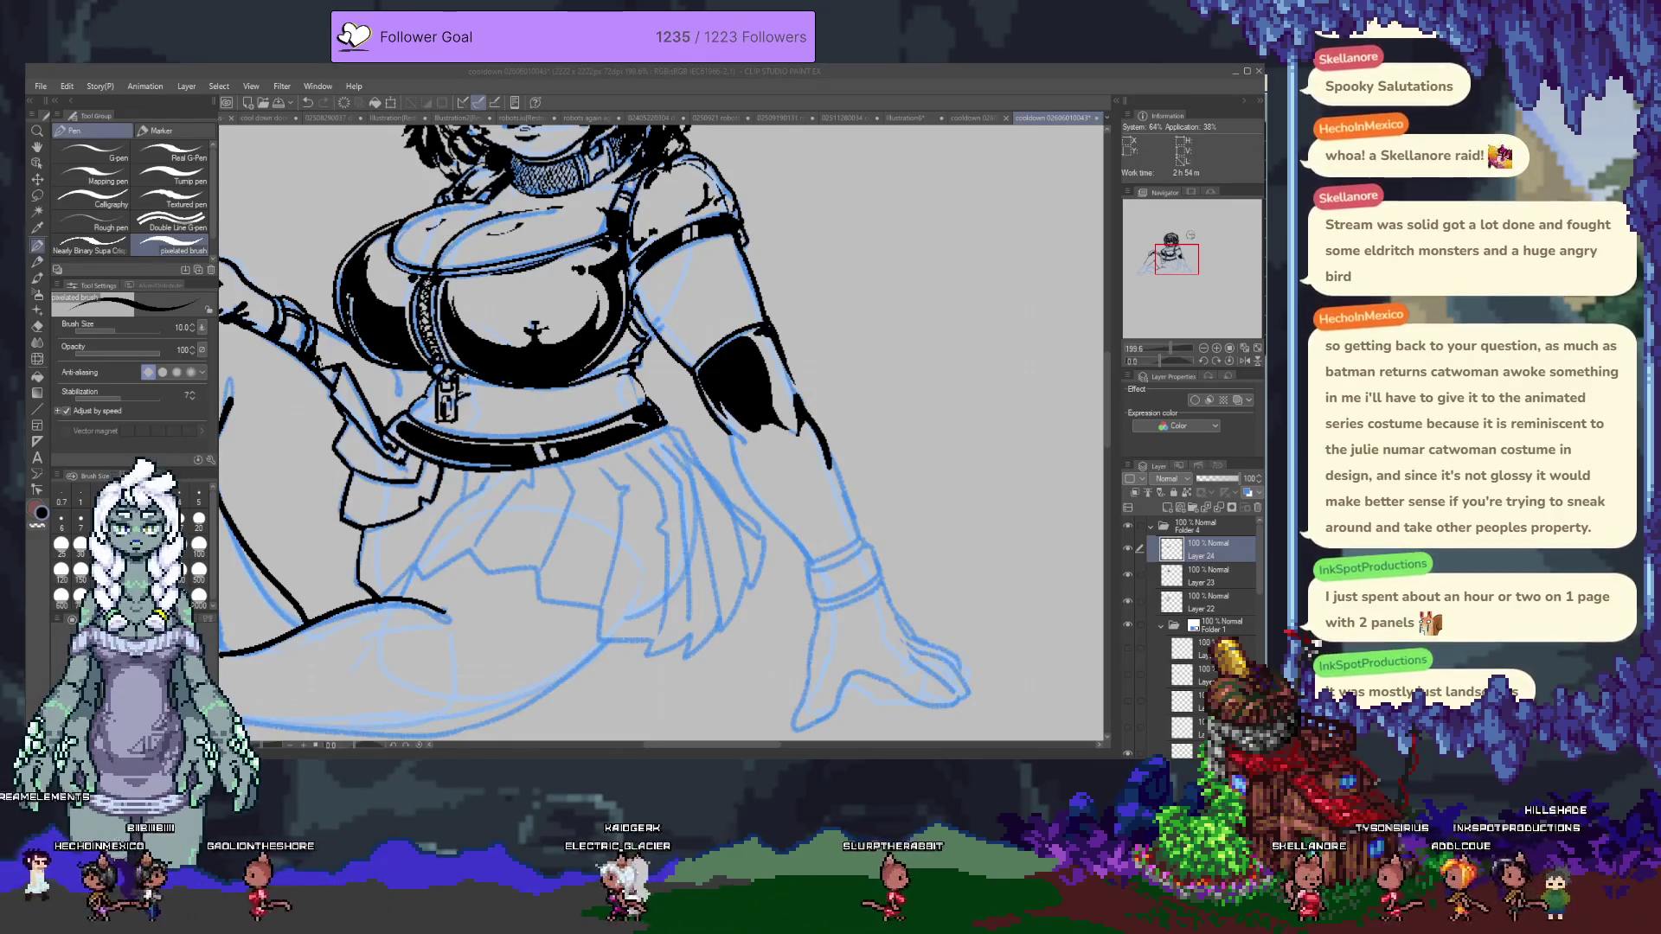
Set the brush to size 4 and zoom in on the black glove band.
click(790, 378)
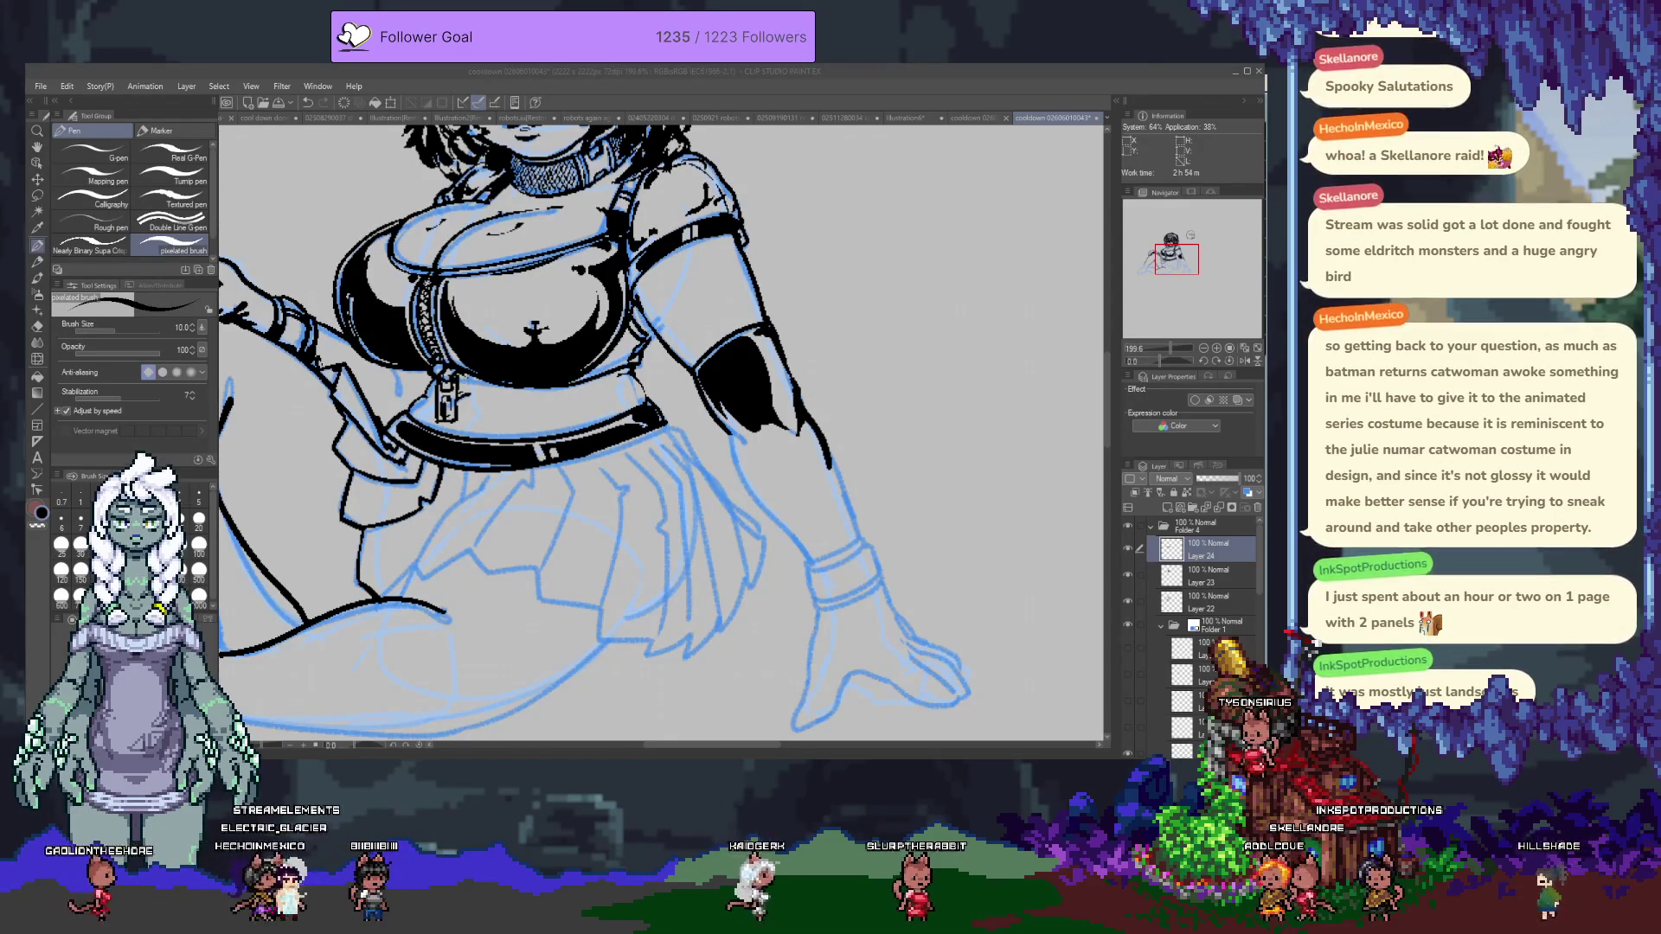
click(712, 366)
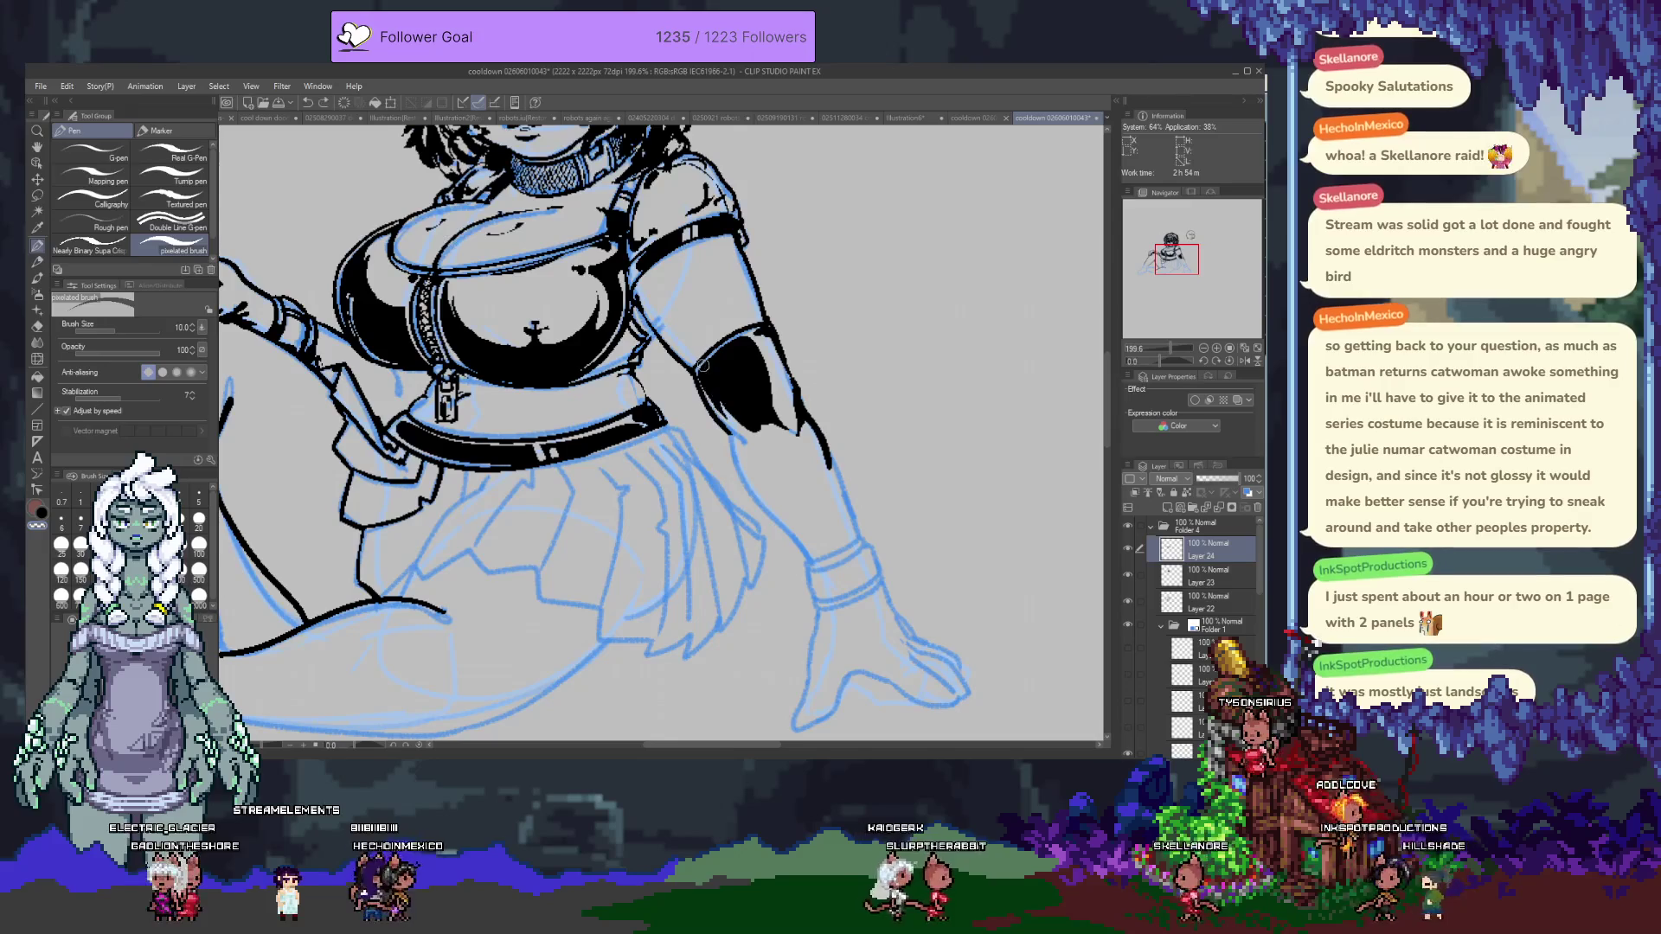
click(180, 495)
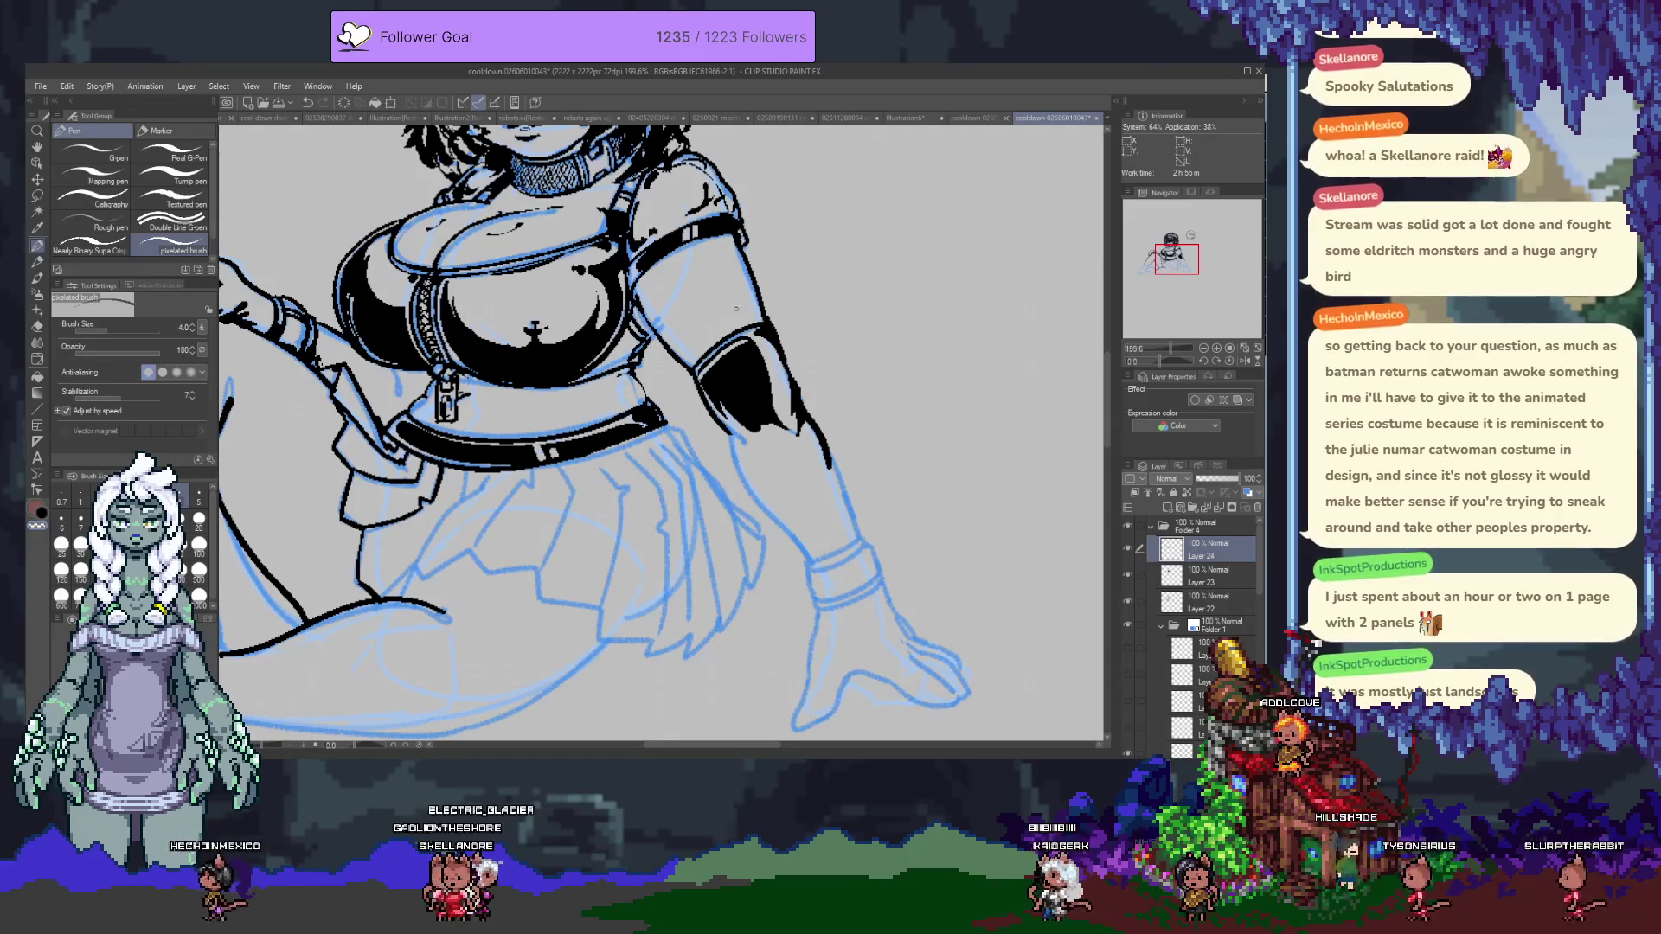
scroll(782, 318, up, 5)
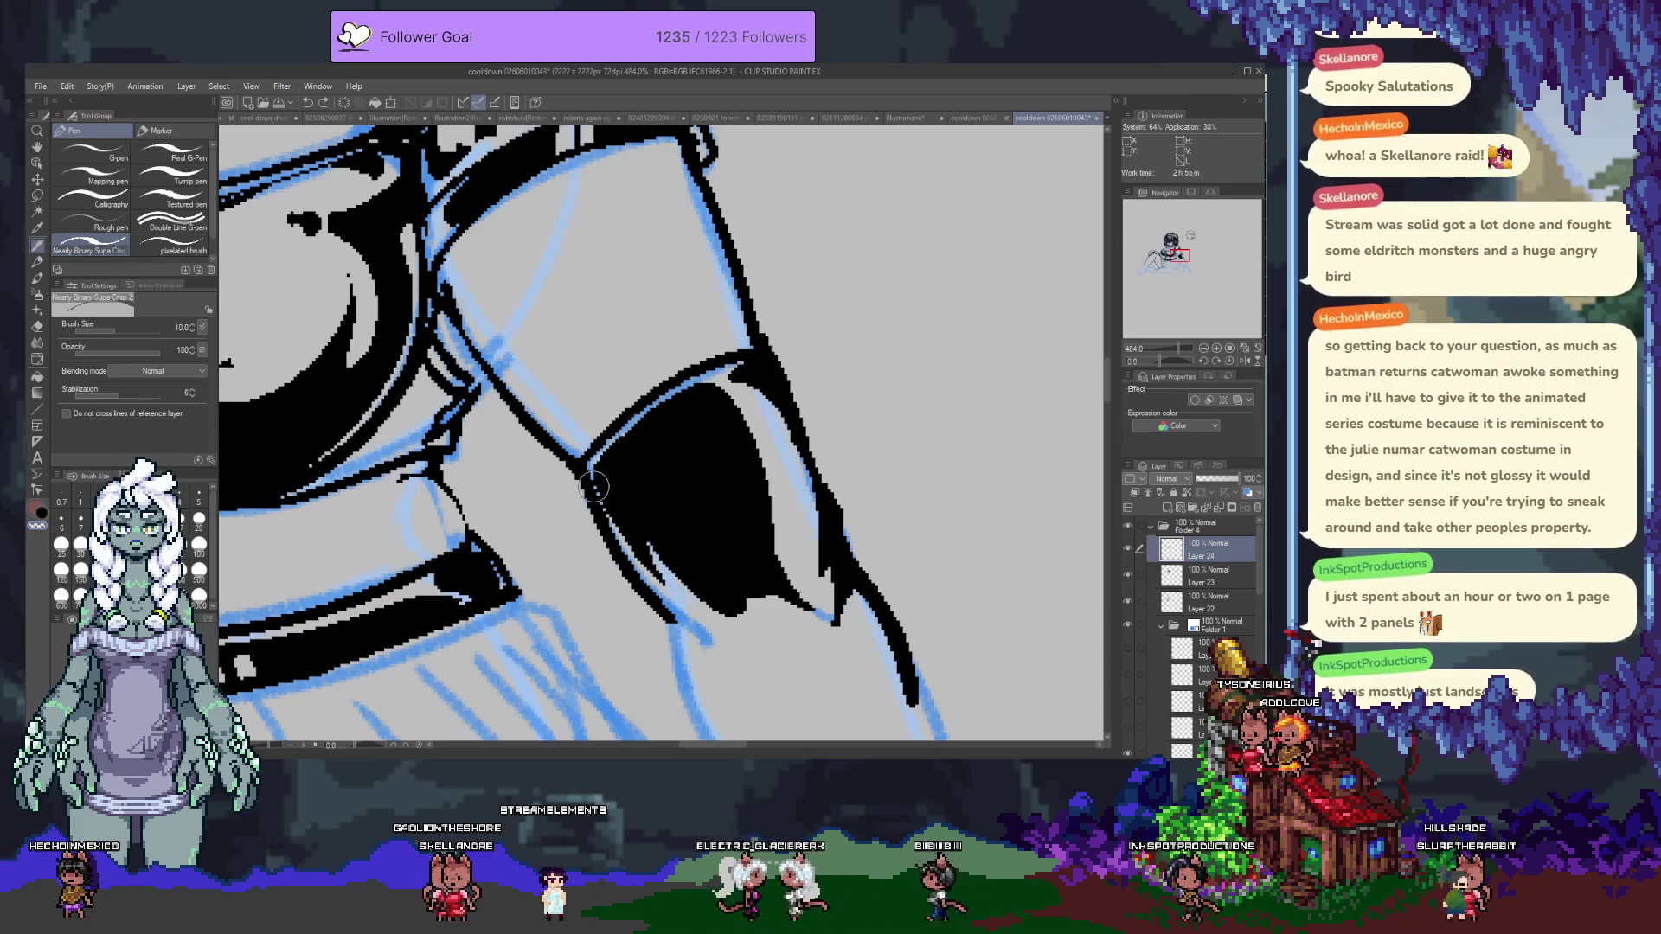
Draw thin light highlight lines along and inside the glove band, switching the colour back to black.
drag(597, 494, 761, 374)
key(x)
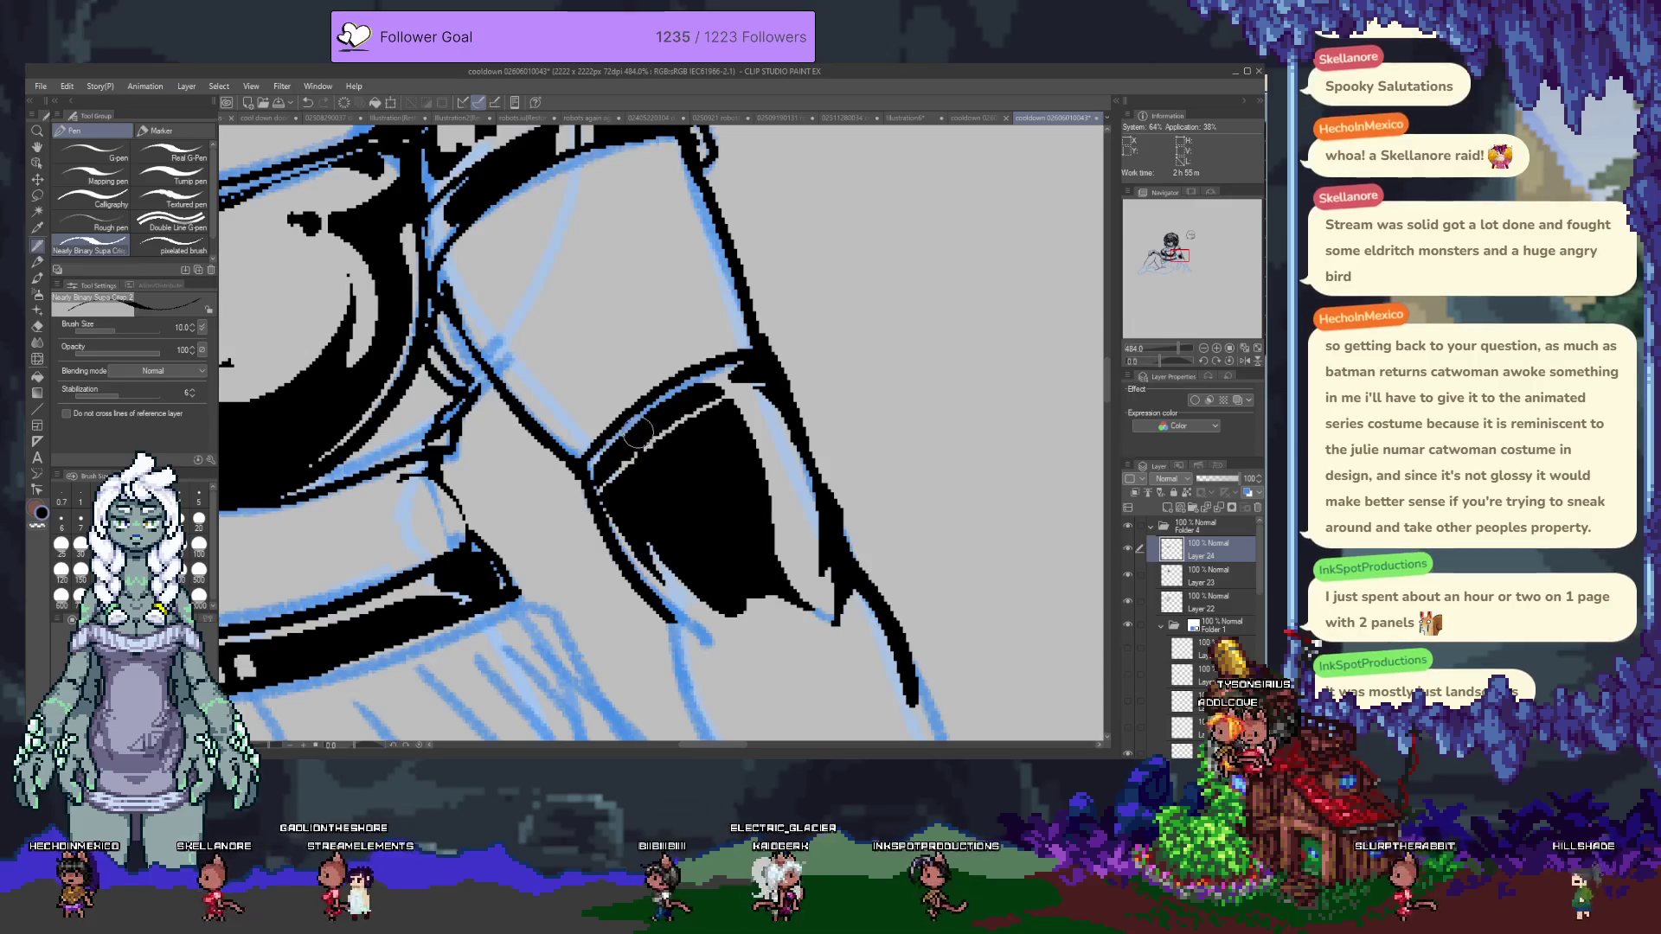
drag(632, 458, 691, 573)
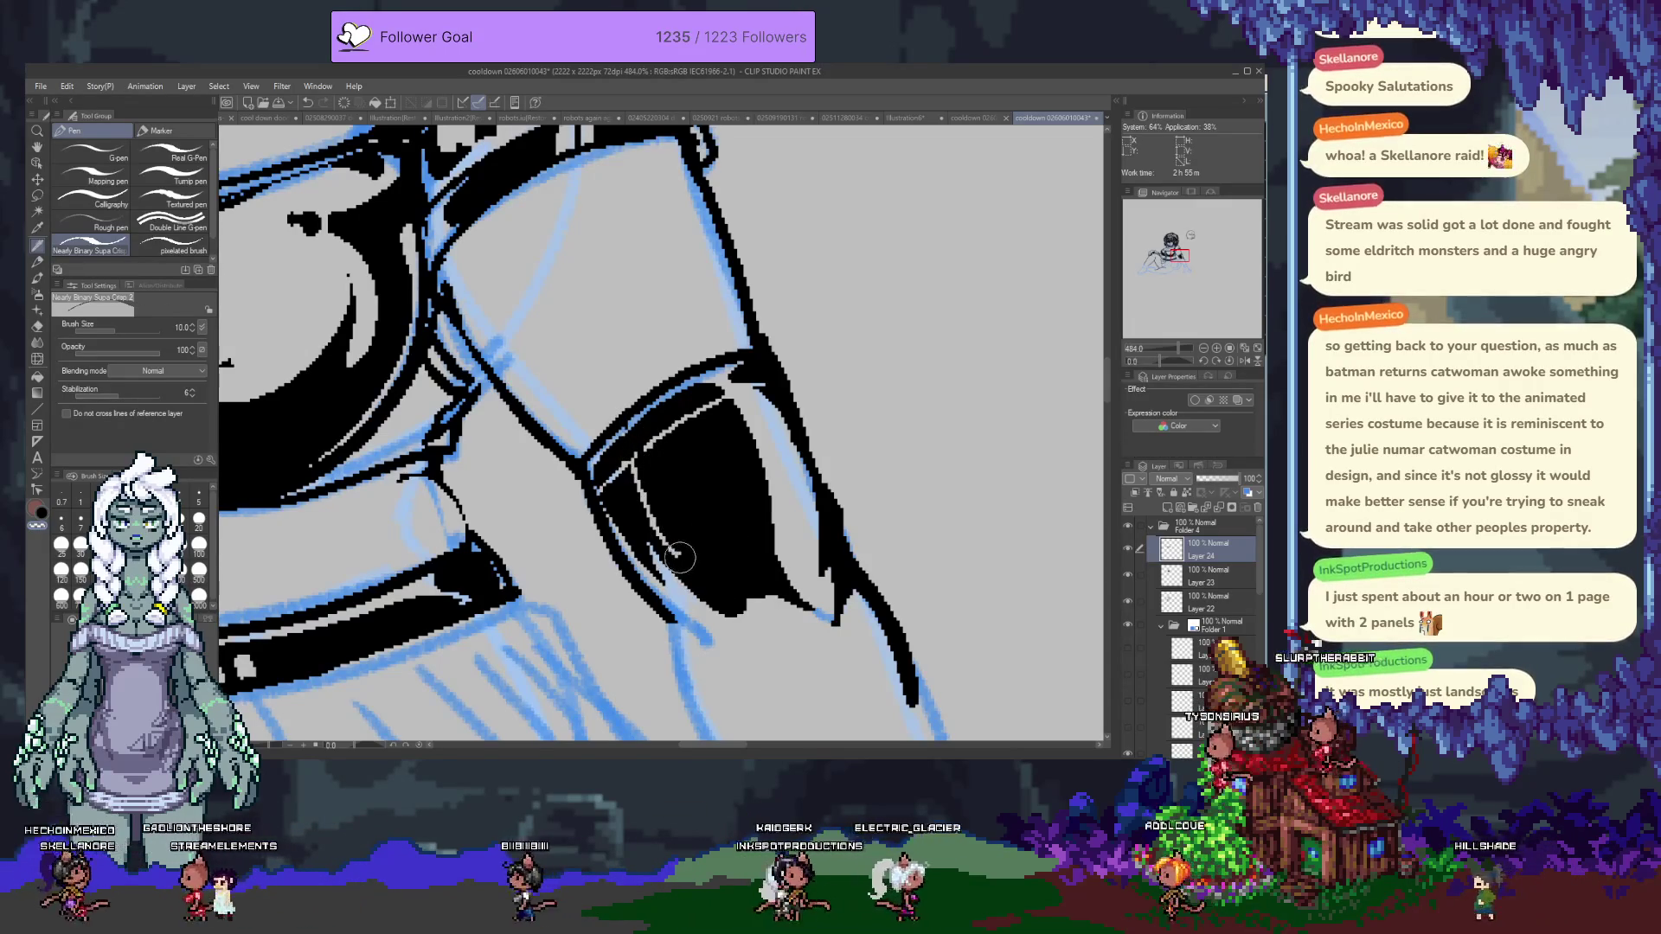
scroll(696, 591, down, 5)
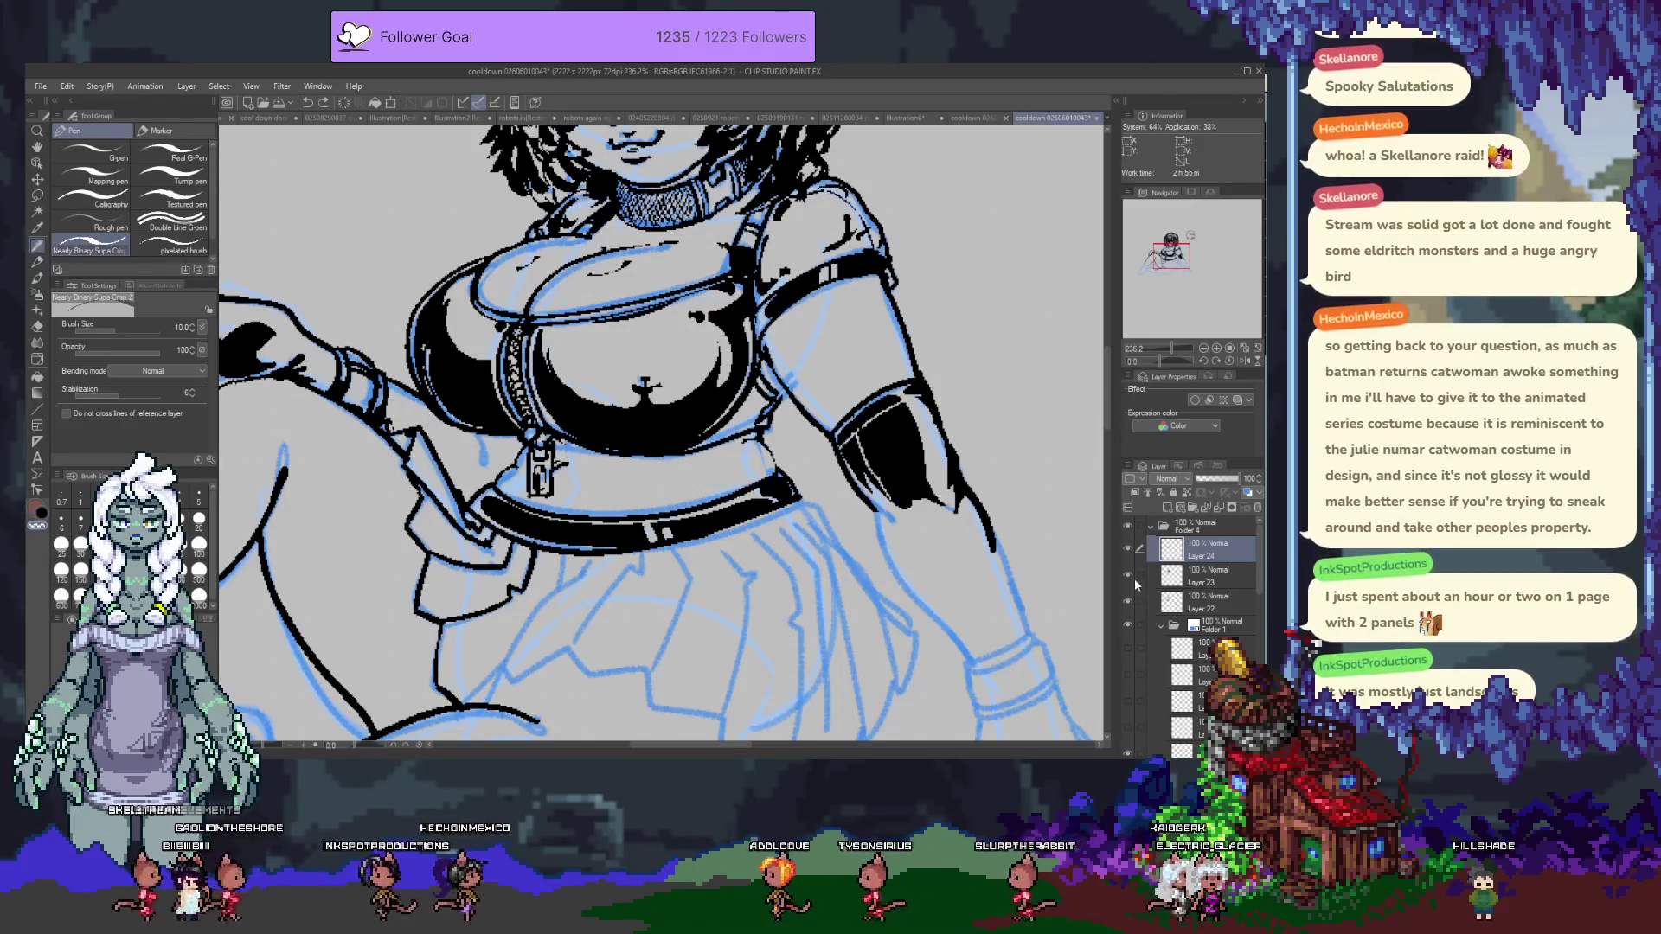
drag(803, 550, 910, 563)
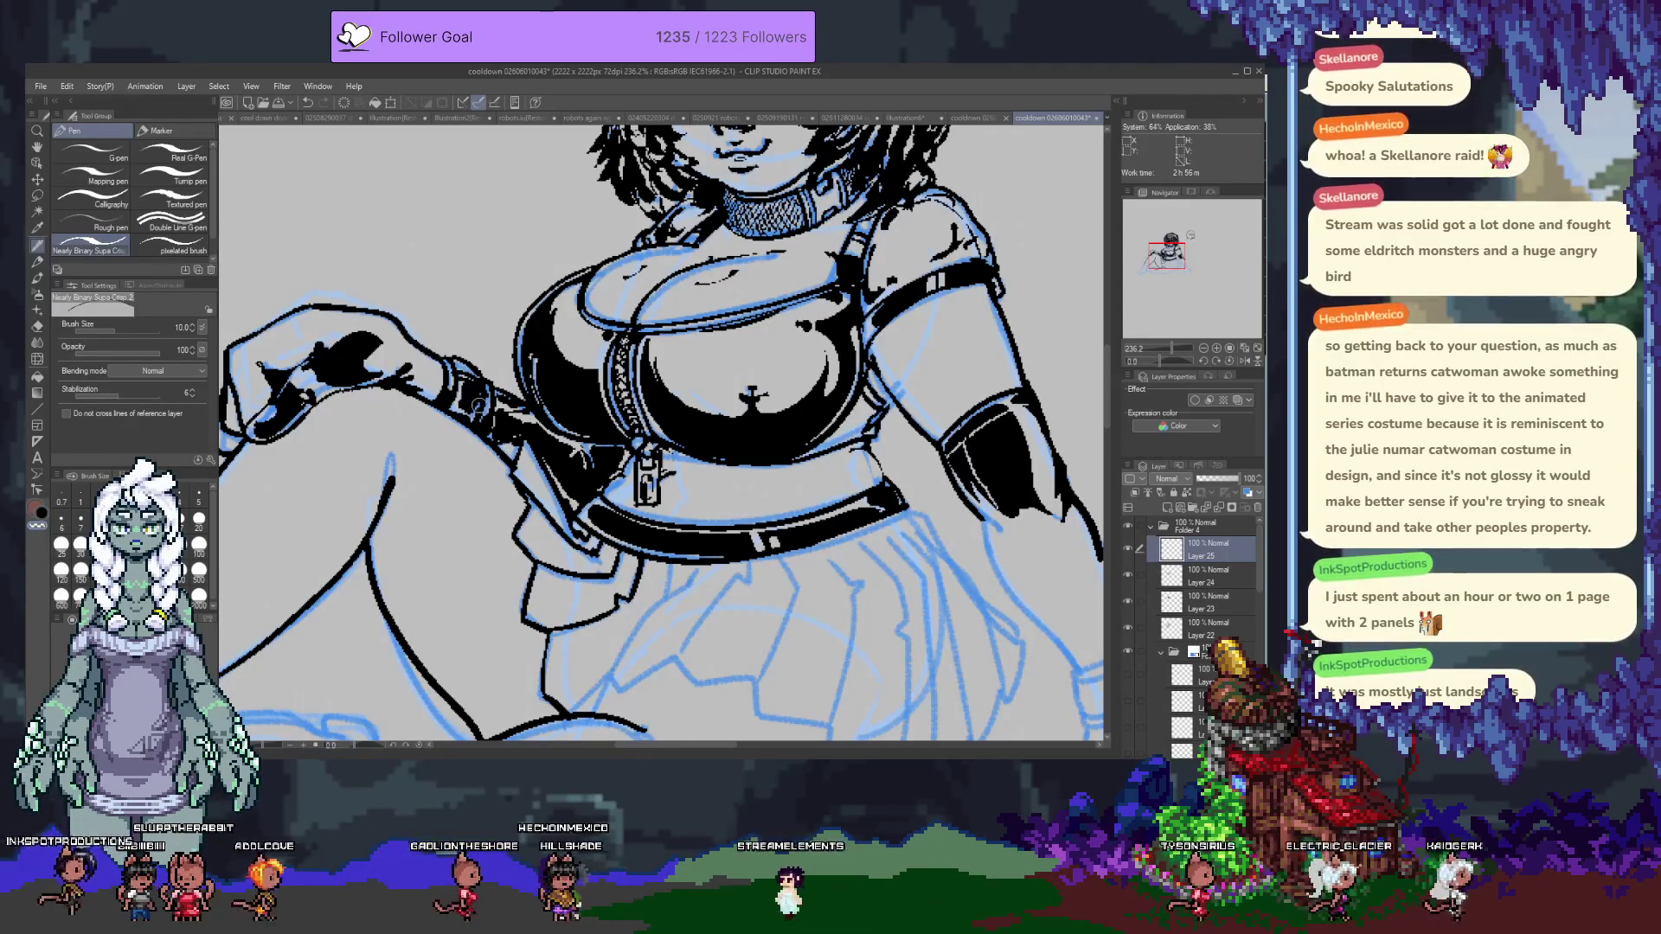
Fill the wrist cuff on the raised arm with solid black ink.
drag(474, 393, 474, 426)
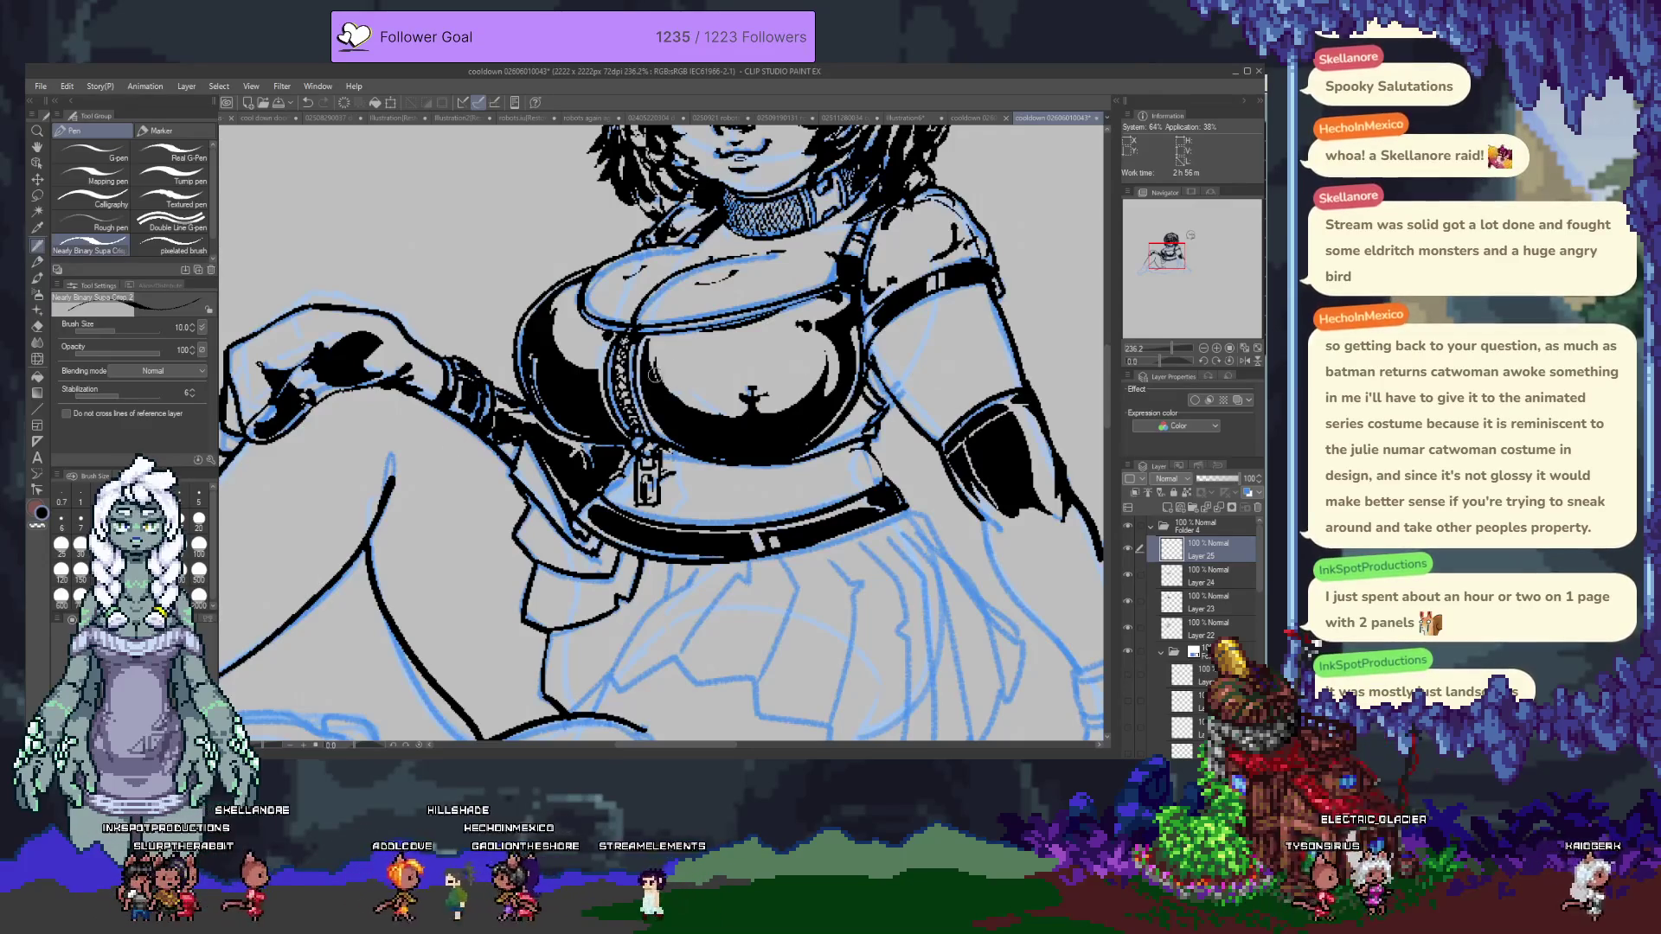
drag(822, 294, 758, 435)
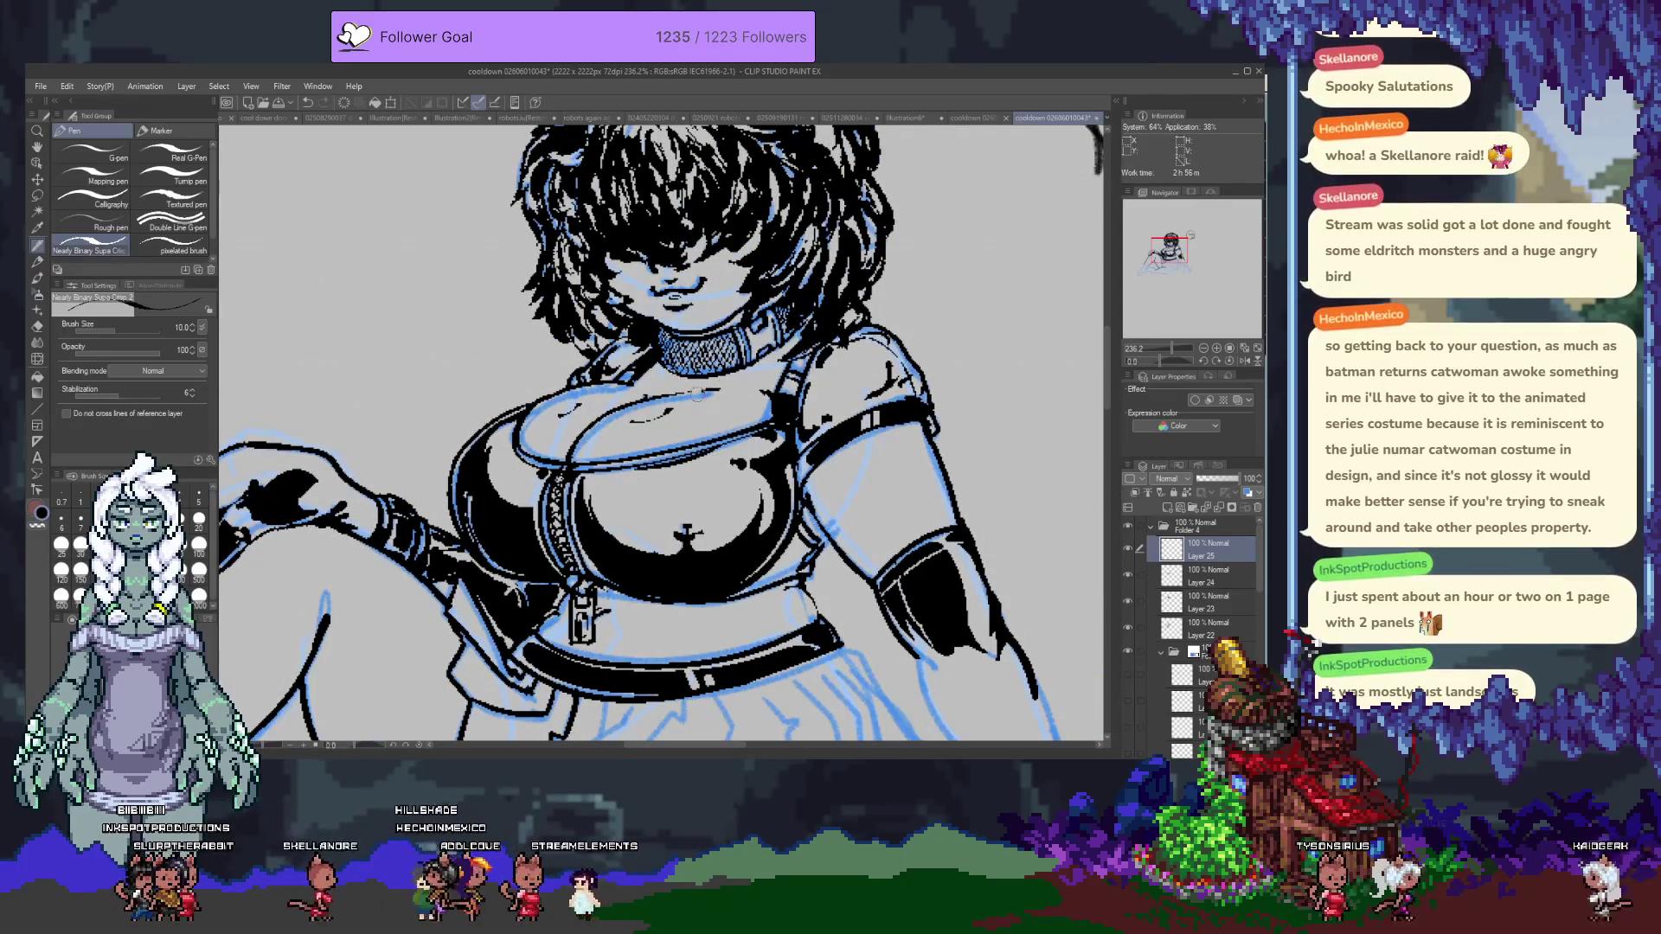
On Layer 24, ink the knuckle line of the gloved hand resting on the knee.
mouse_move(378, 521)
mouse_down()
mouse_move(447, 444)
mouse_move(538, 448)
mouse_up()
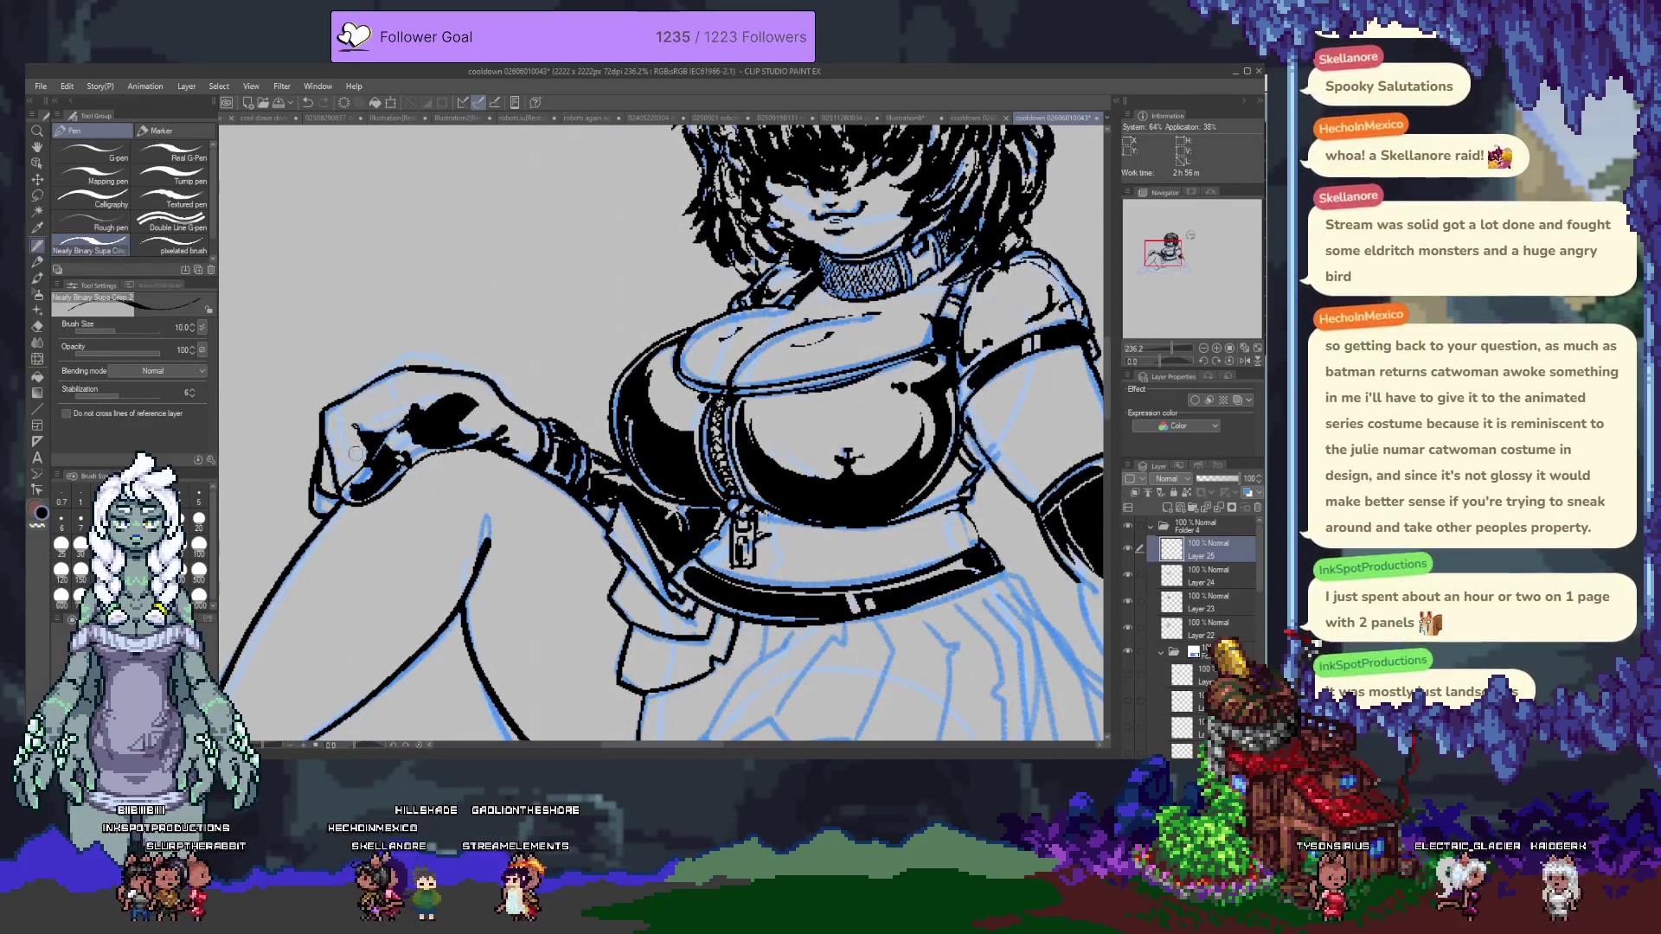
key(alt+bracketleft)
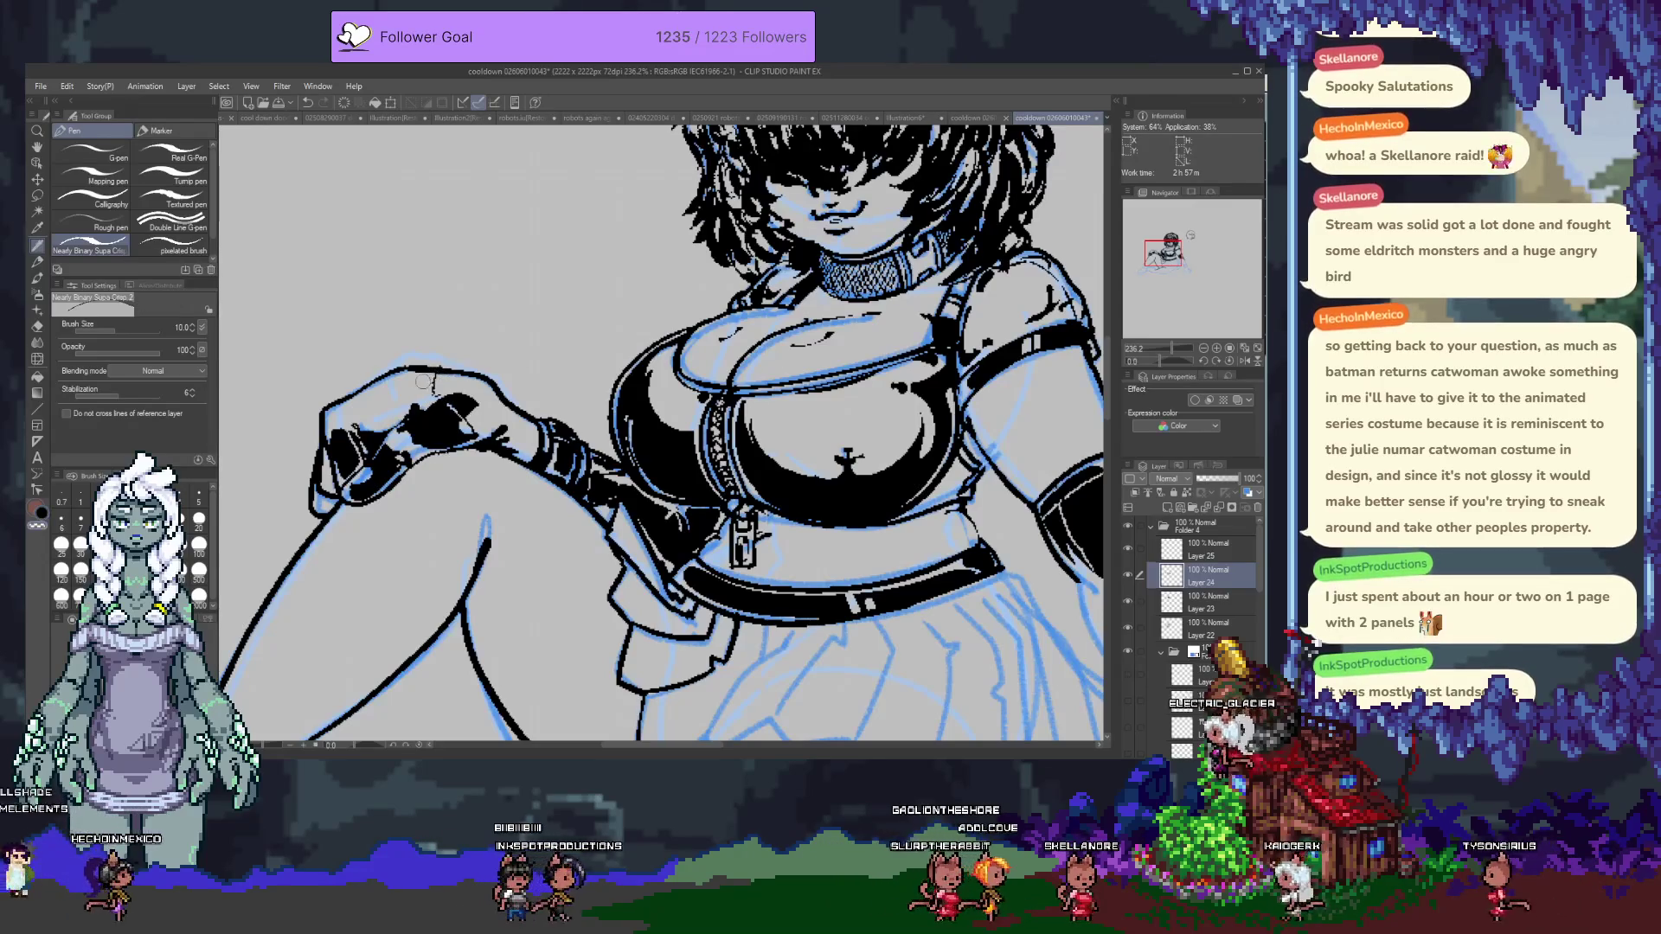
mouse_move(420, 382)
mouse_down()
mouse_move(391, 383)
mouse_move(409, 374)
mouse_up()
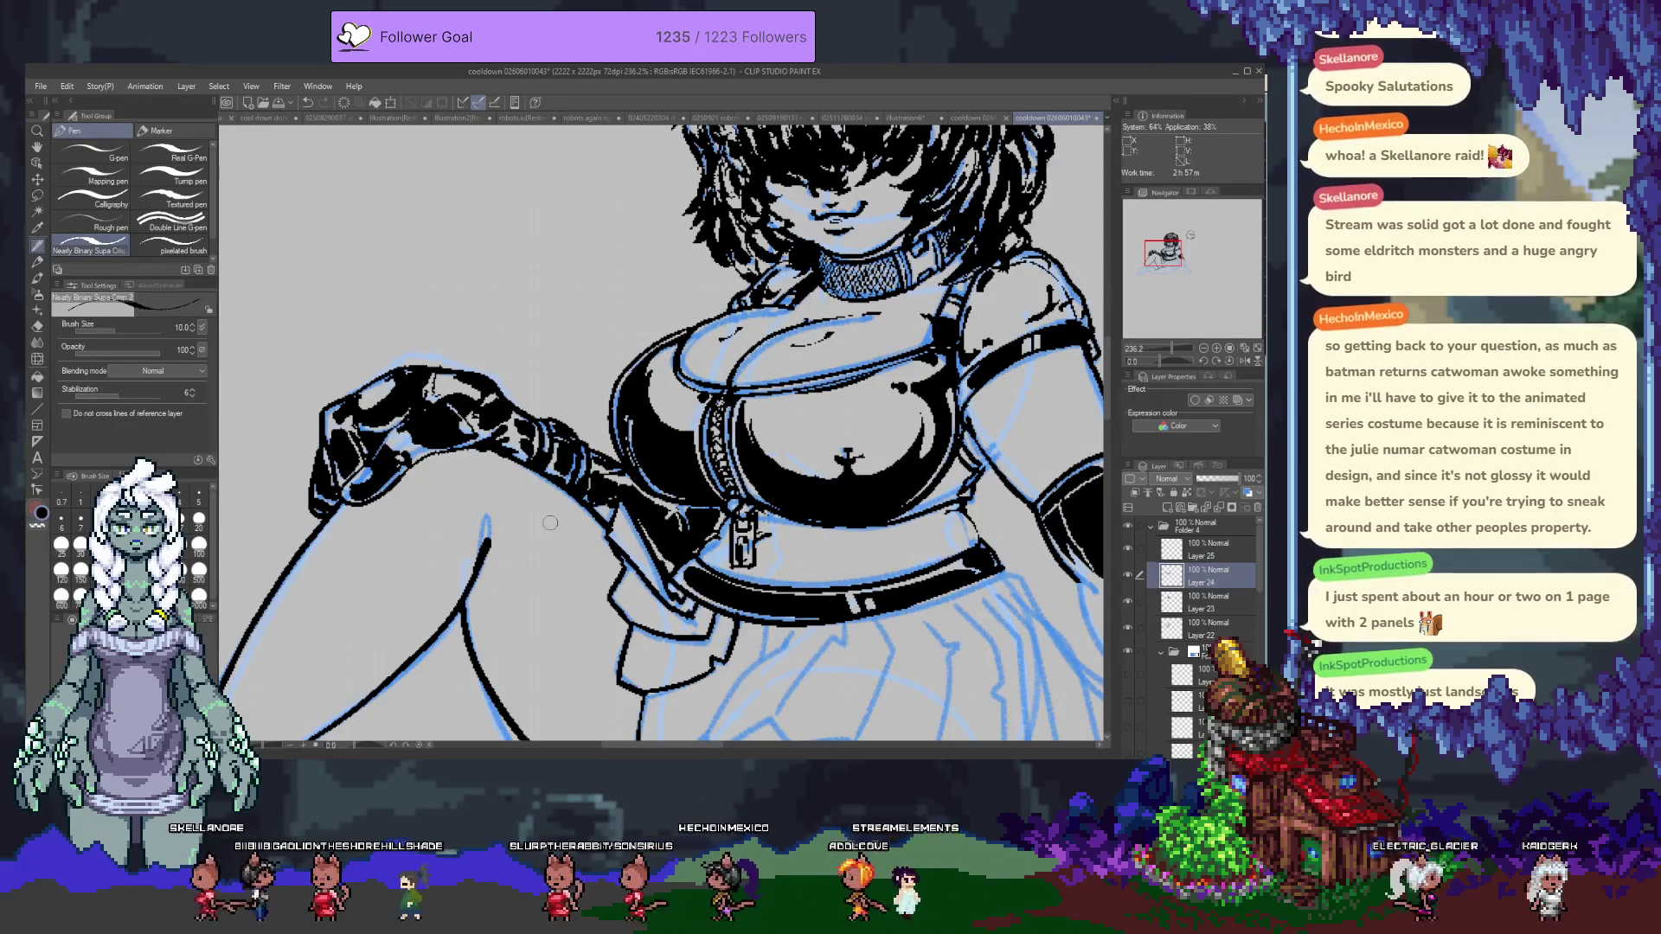
scroll(734, 476, down, 3)
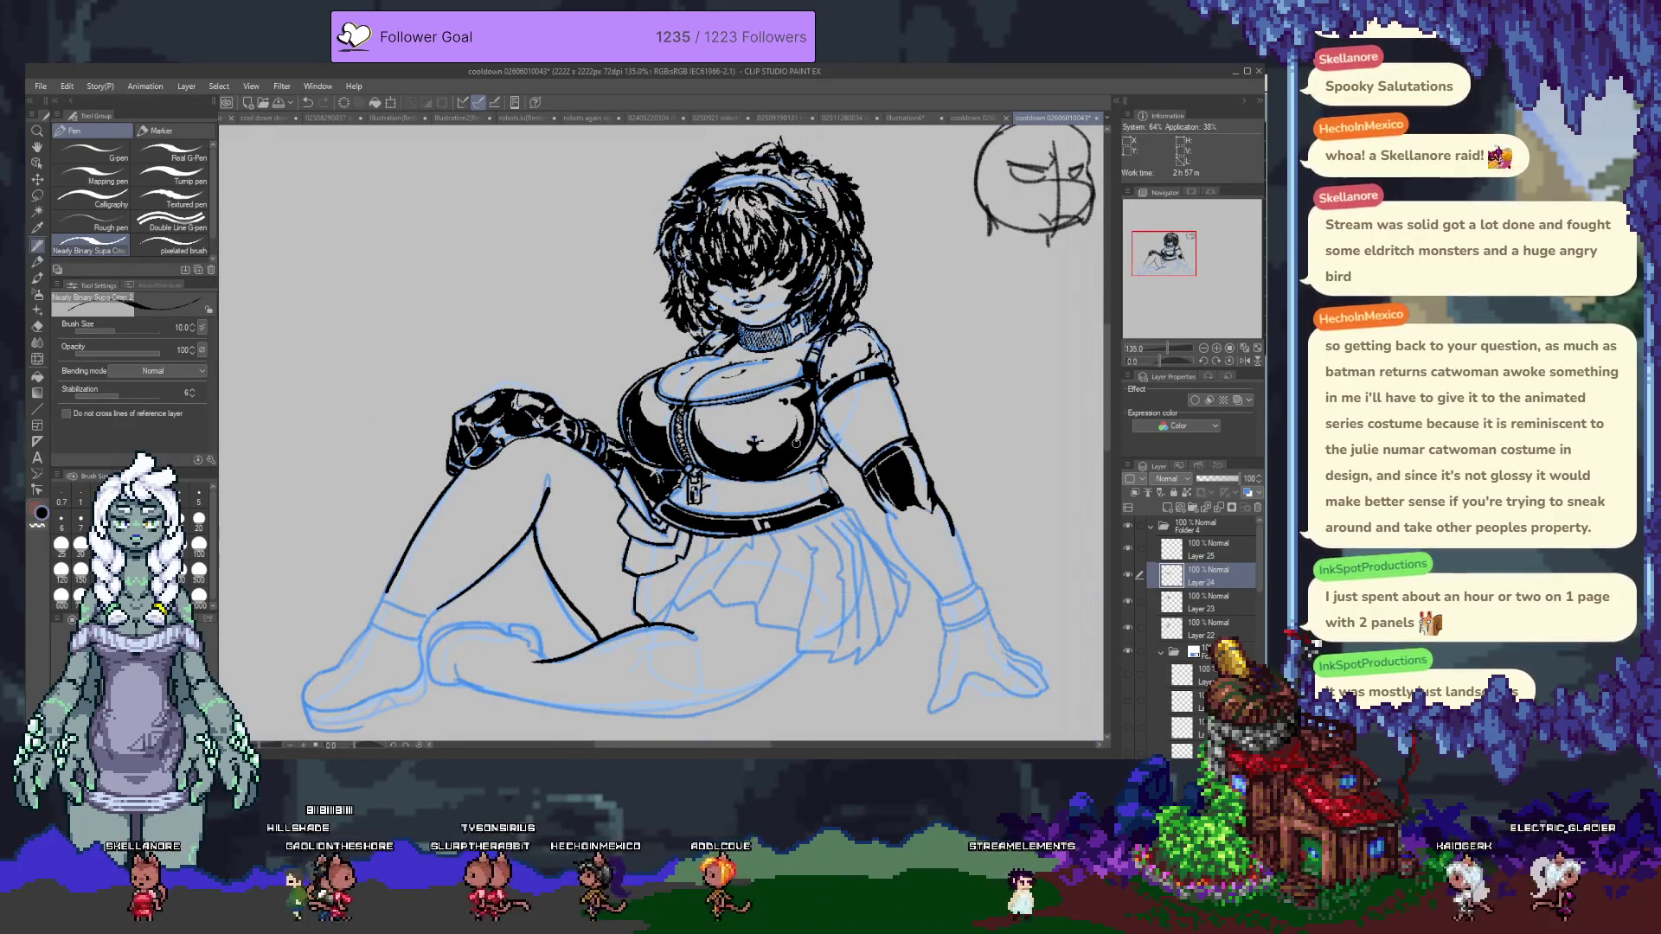
On Layer 22, ink short curved lines beneath the bust along the crop top's edge.
scroll(769, 498, up, 3)
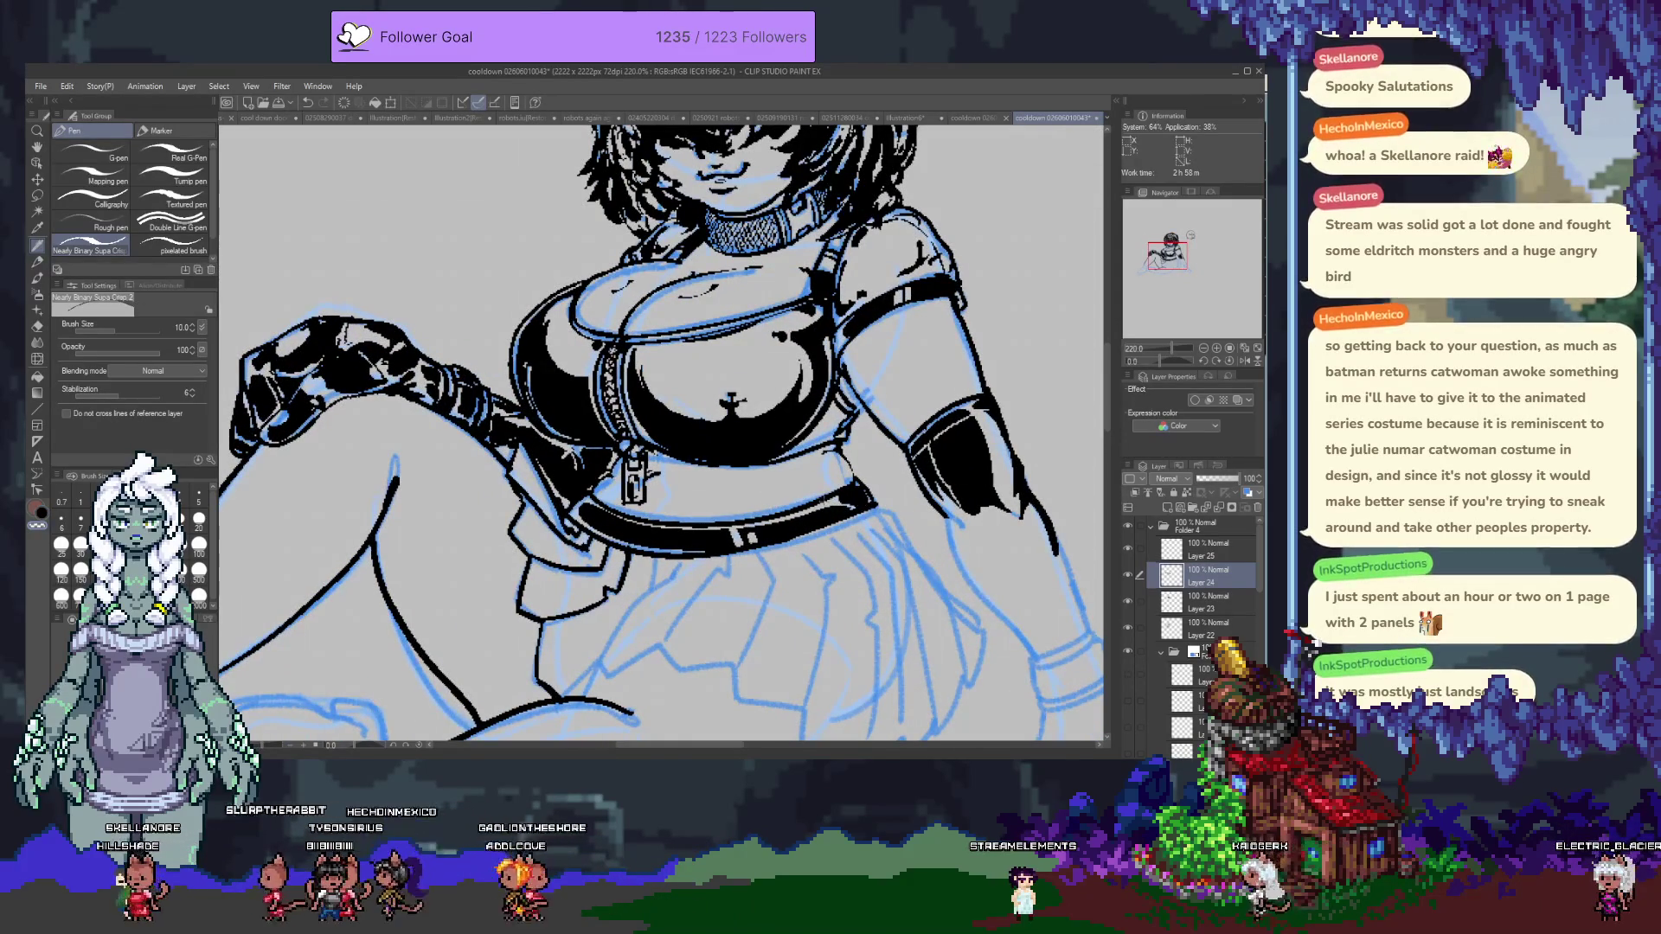
click(1207, 628)
drag(788, 510, 807, 464)
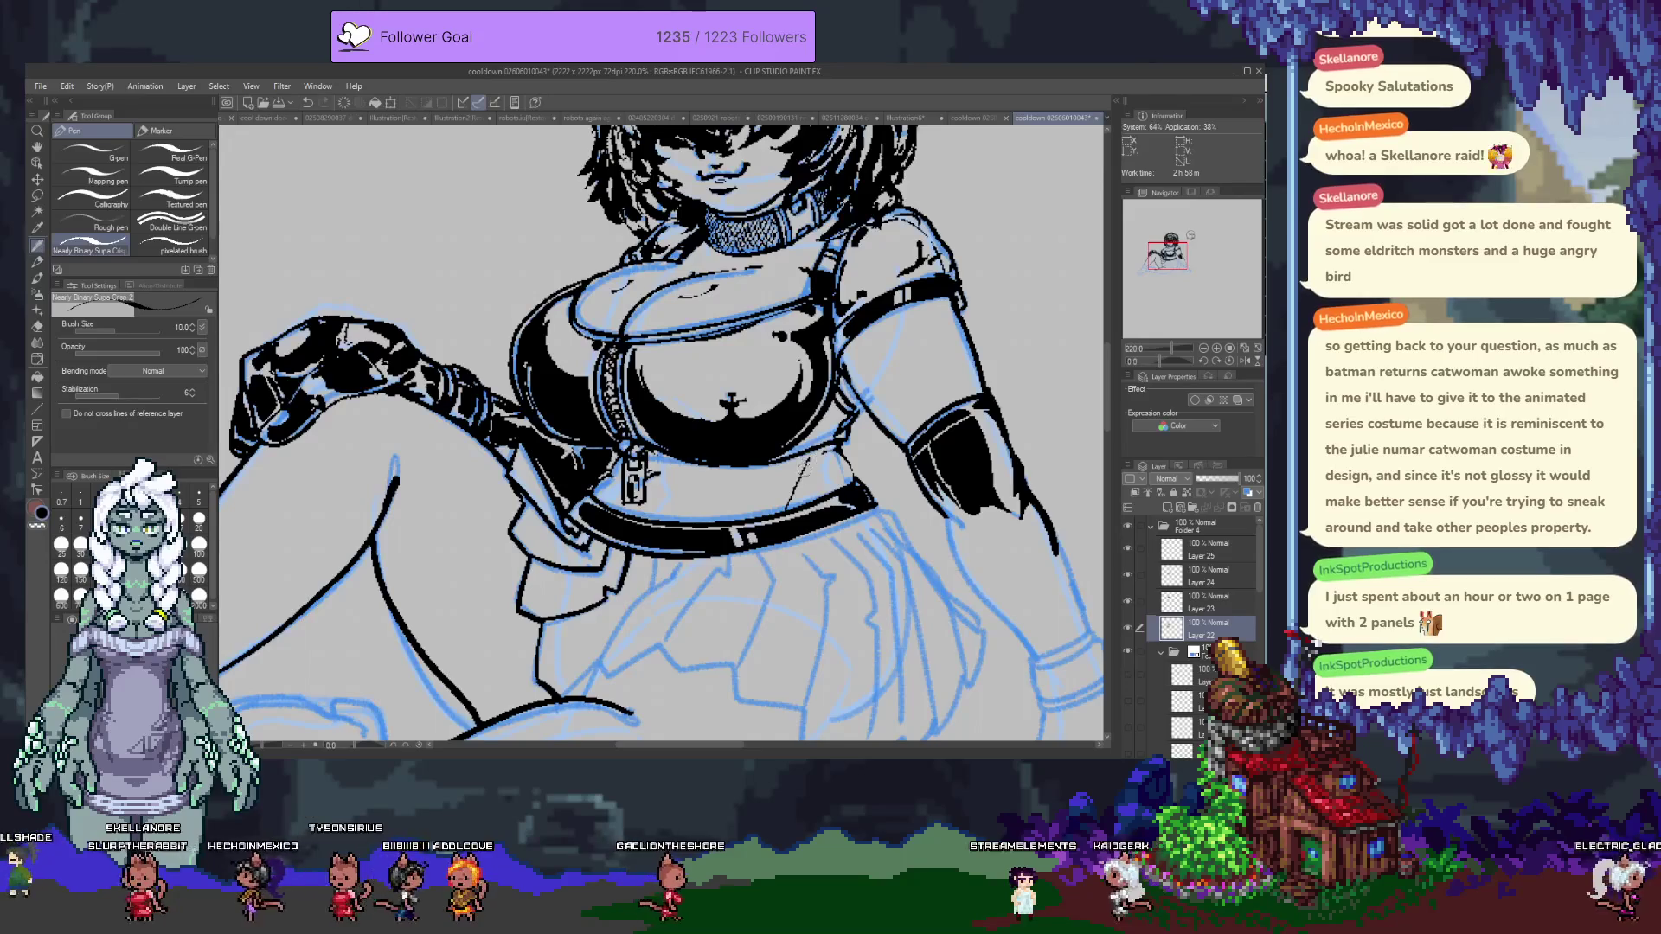
drag(768, 514, 841, 474)
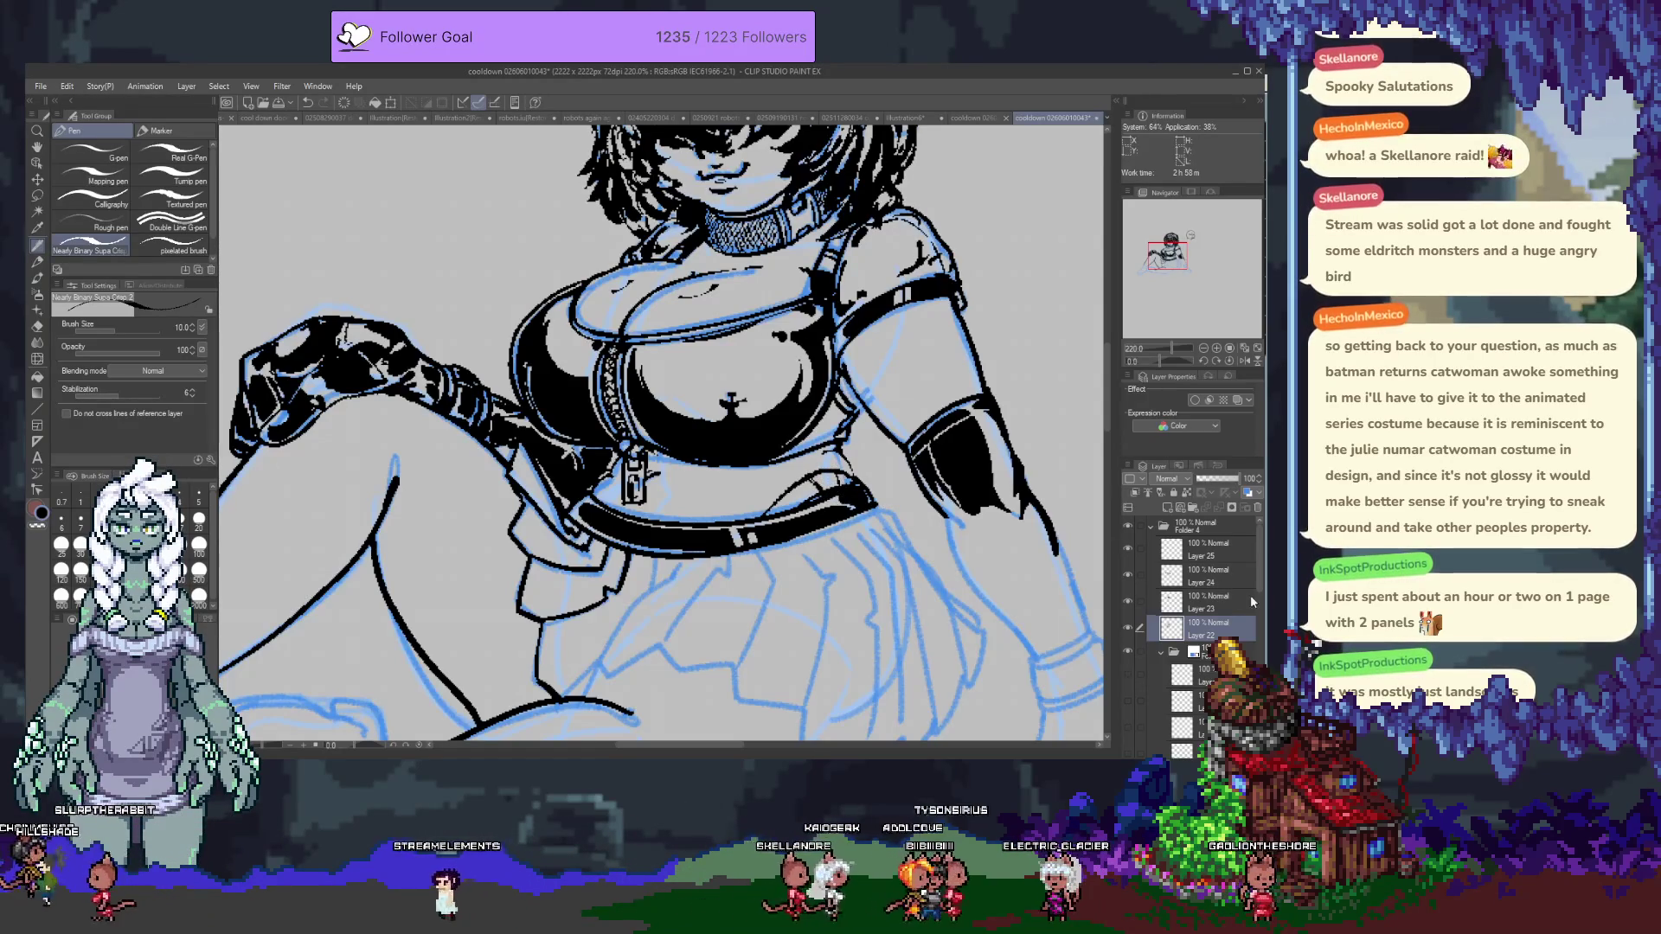
Make Layer 25 the active drawing layer.
key(alt+bracketright)
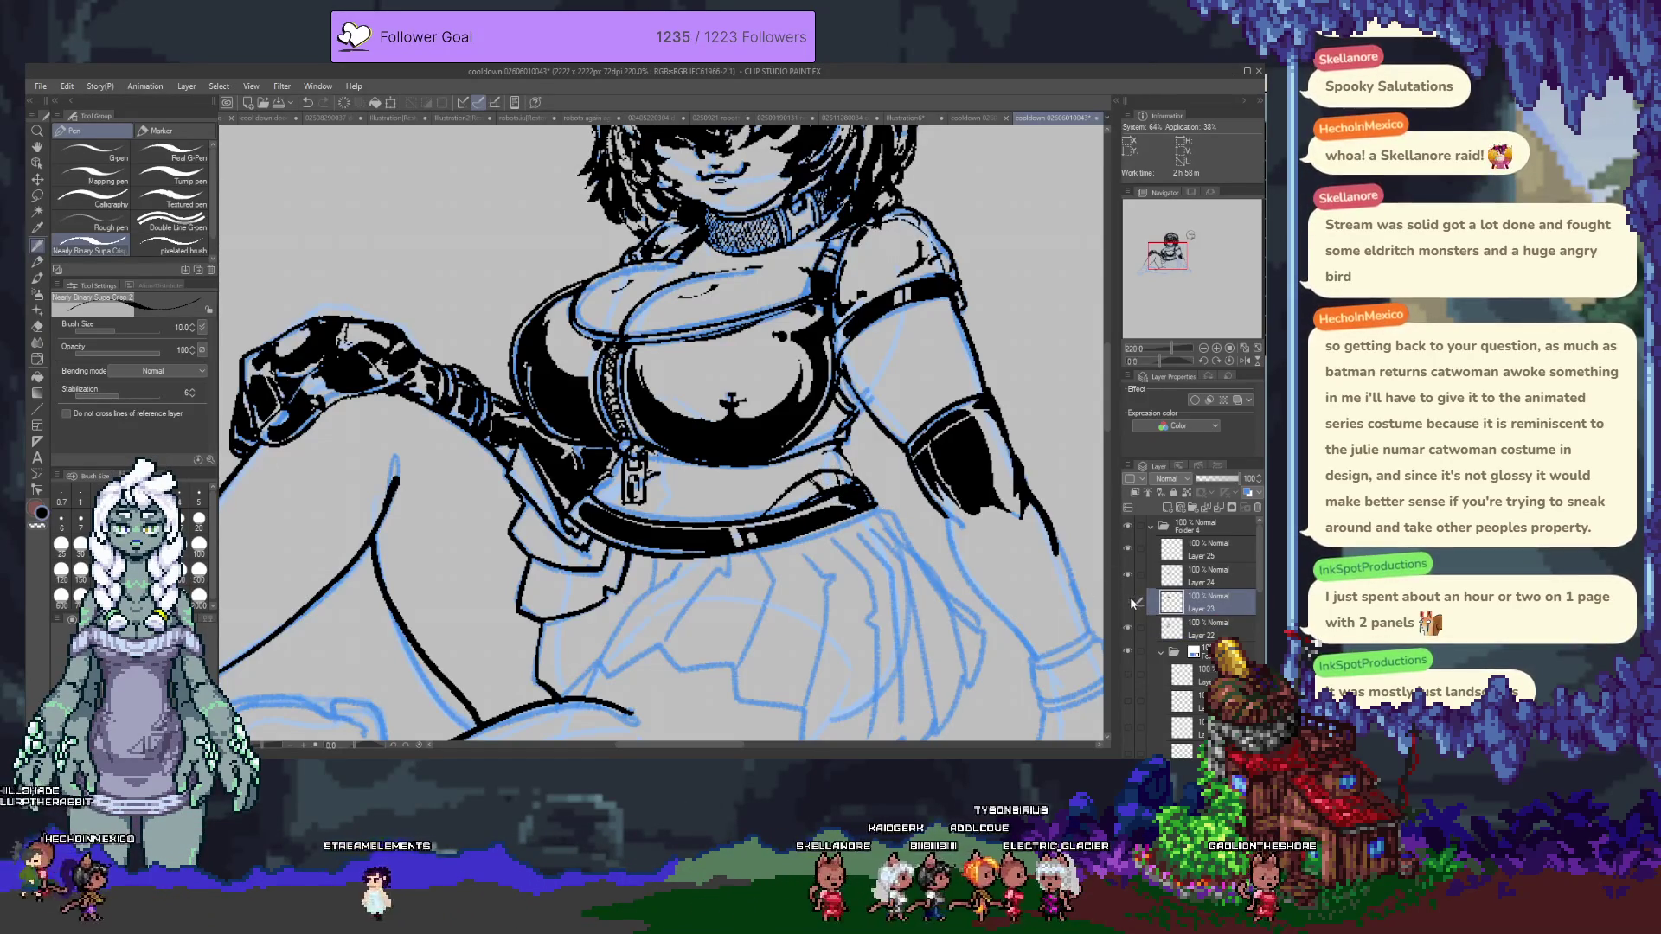
click(1201, 550)
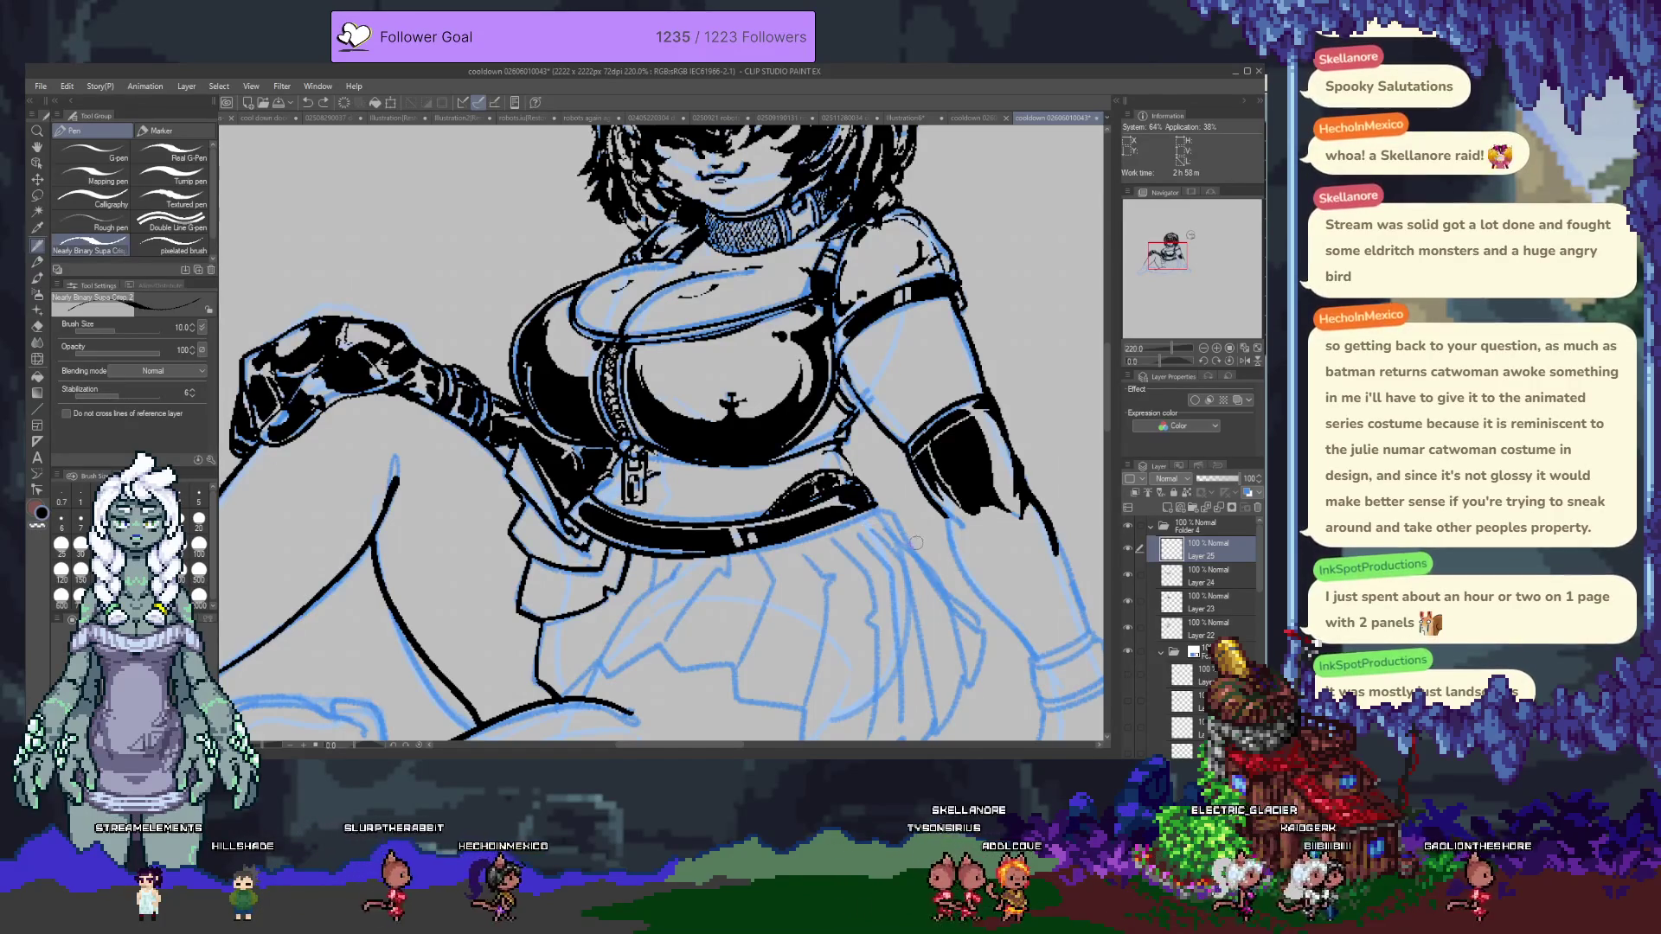
scroll(901, 515, down, 3)
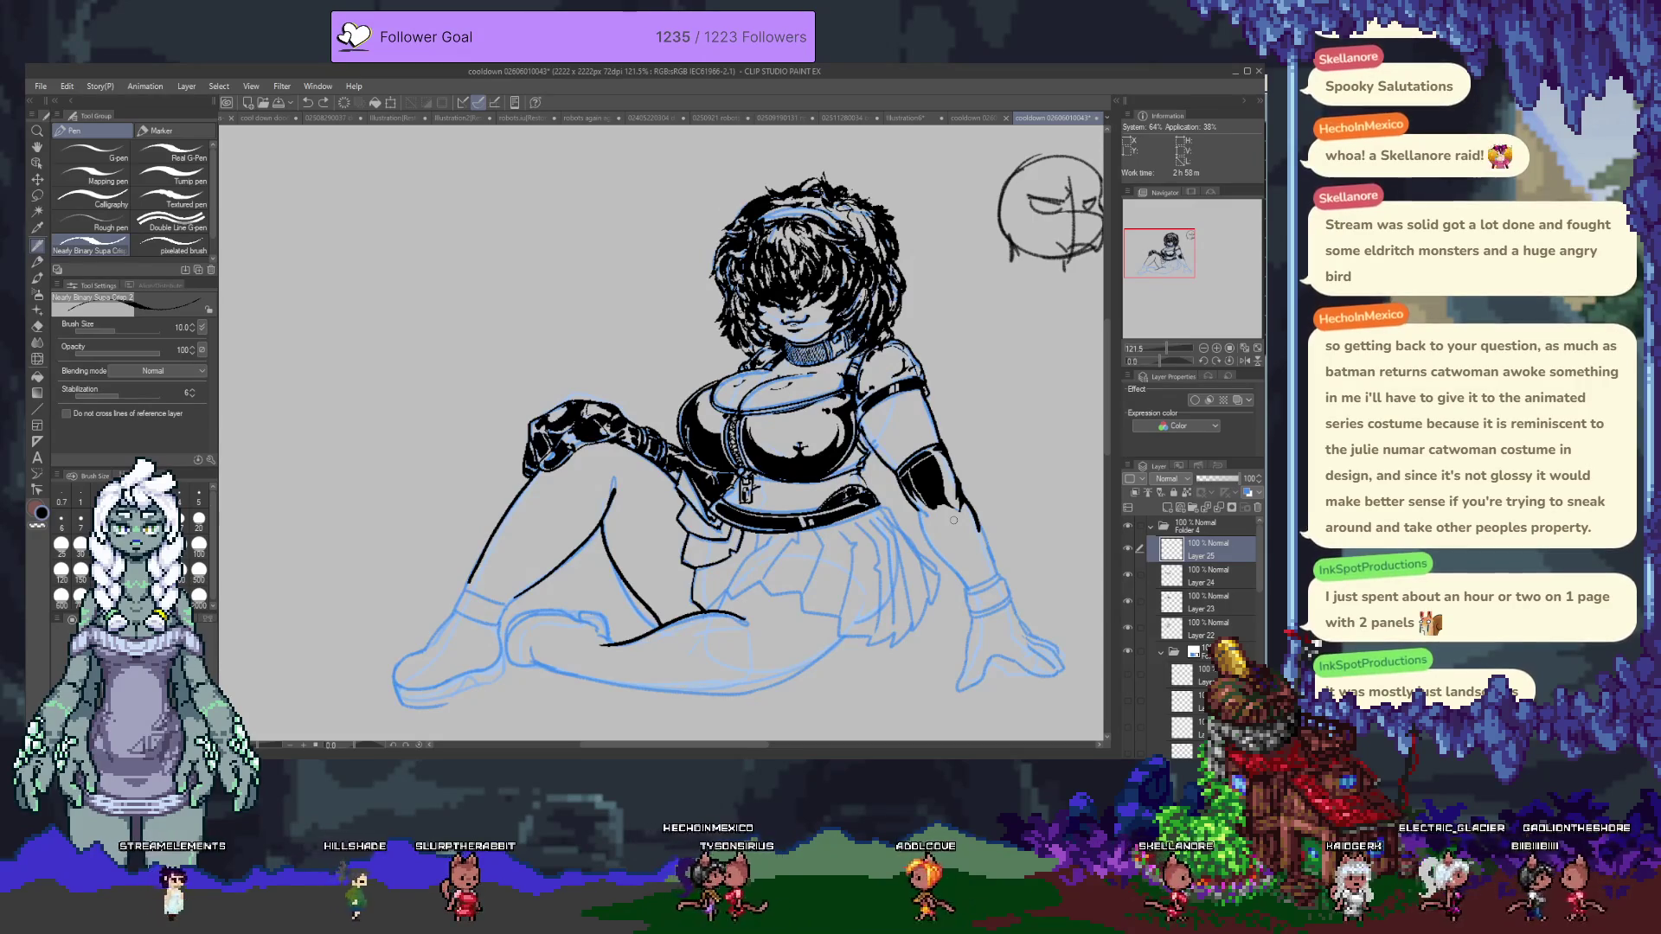
scroll(956, 520, up, 2)
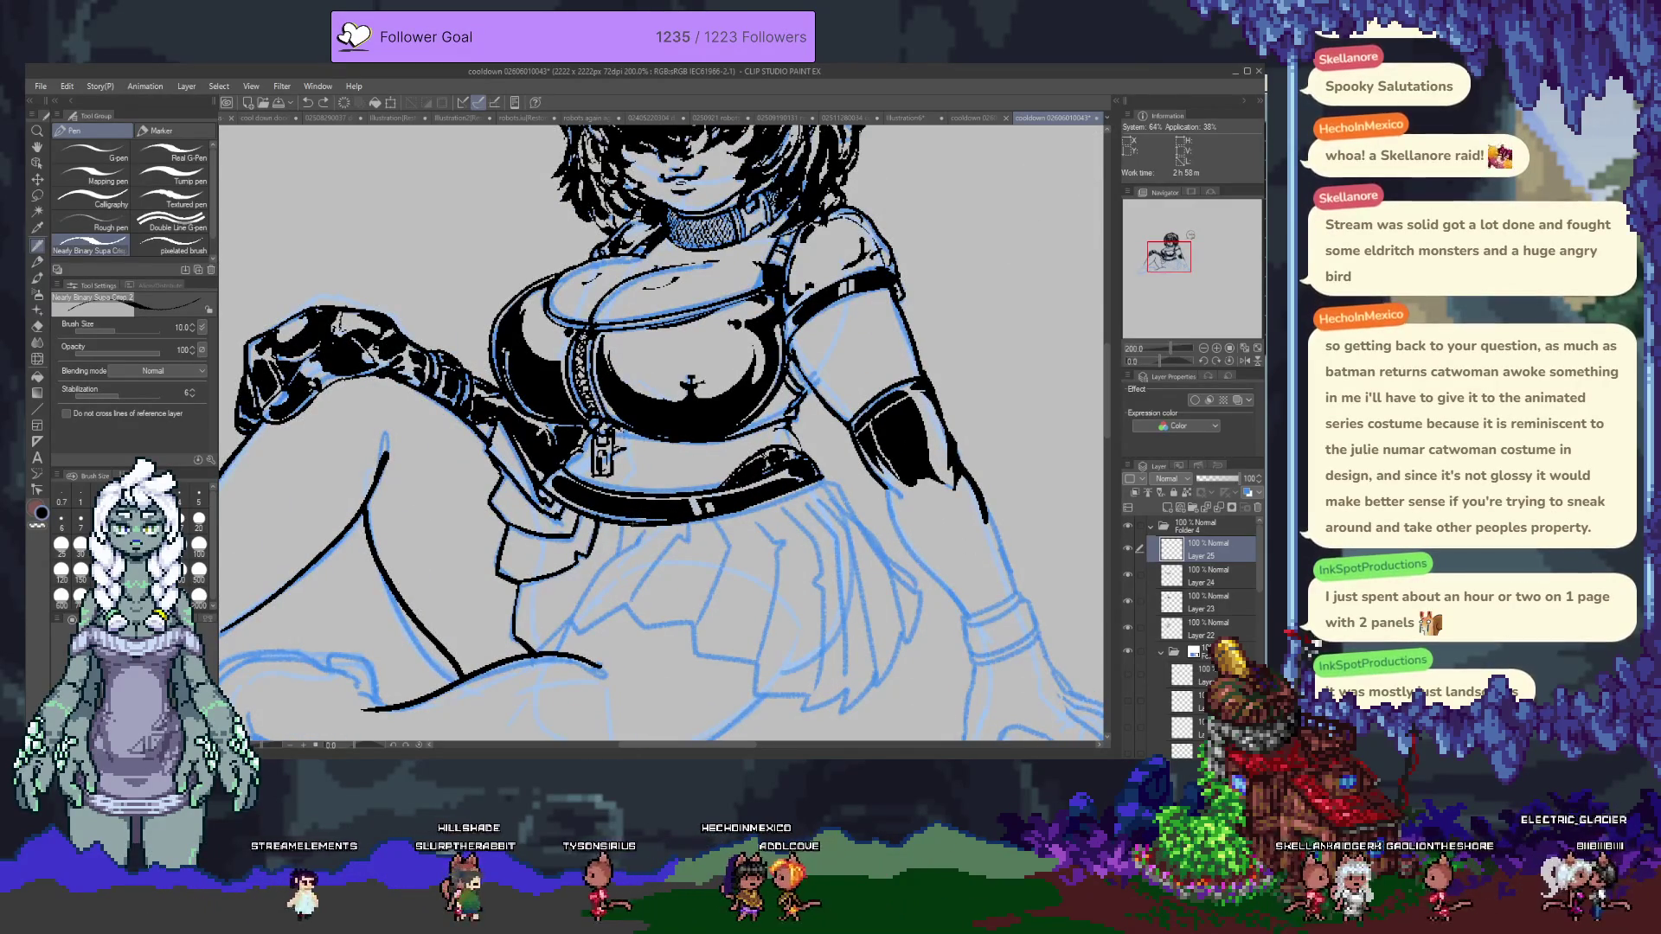
drag(846, 486, 786, 430)
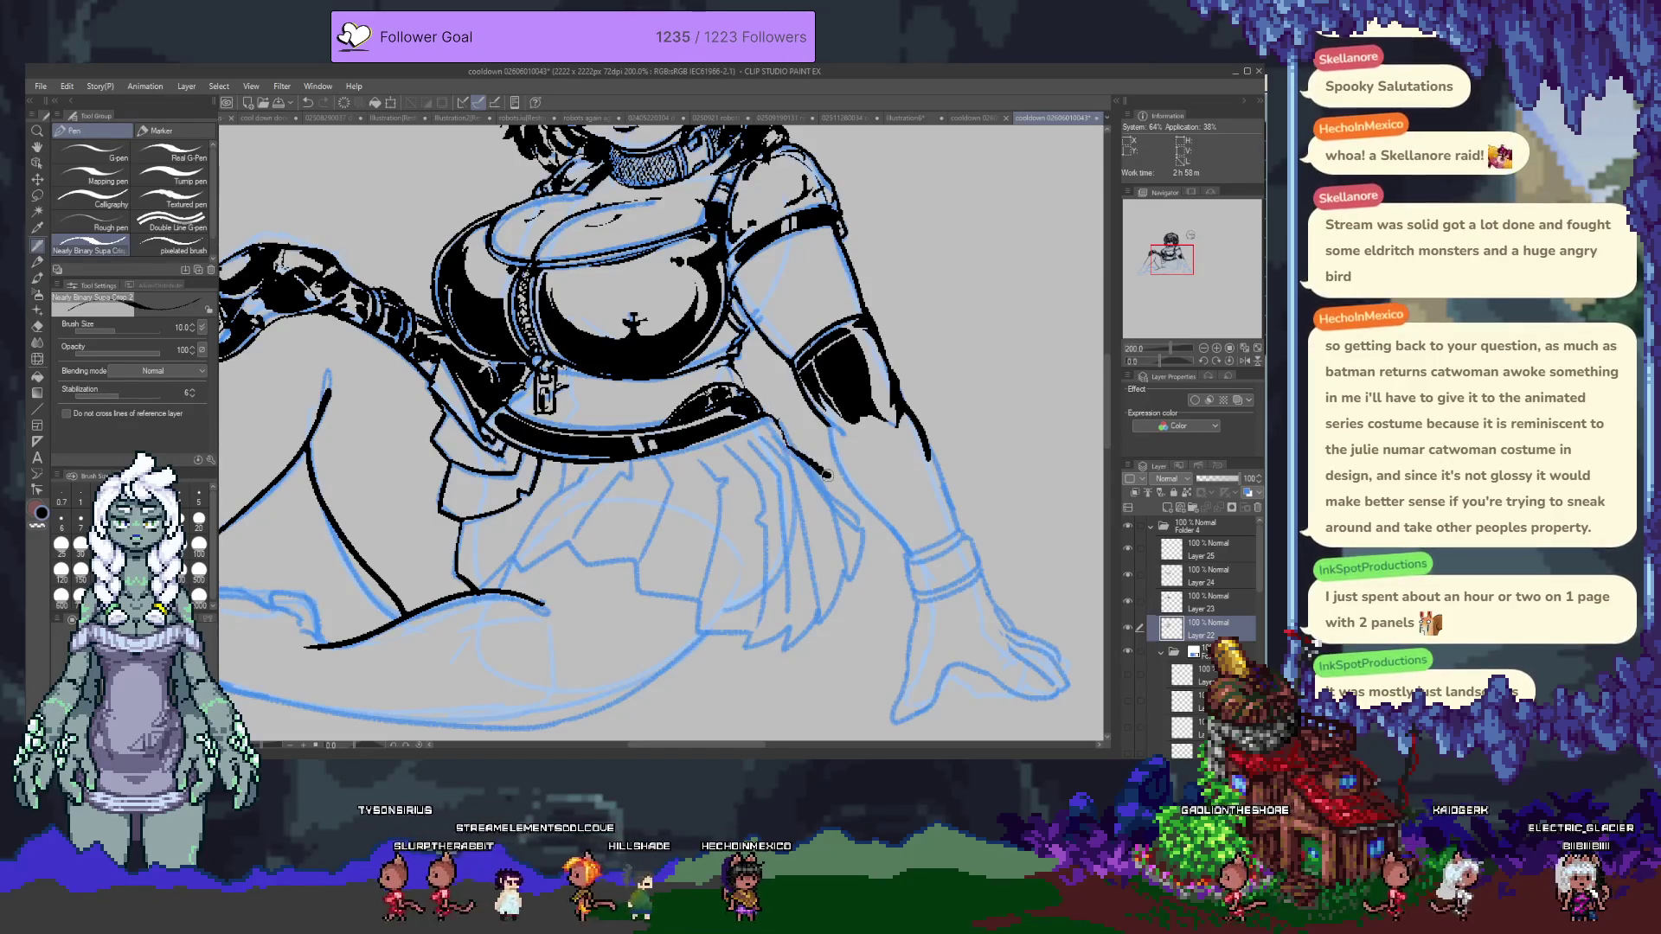
With the aliased inking brush, ink a skirt fold, the jagged hem tip and belt detail.
click(172, 251)
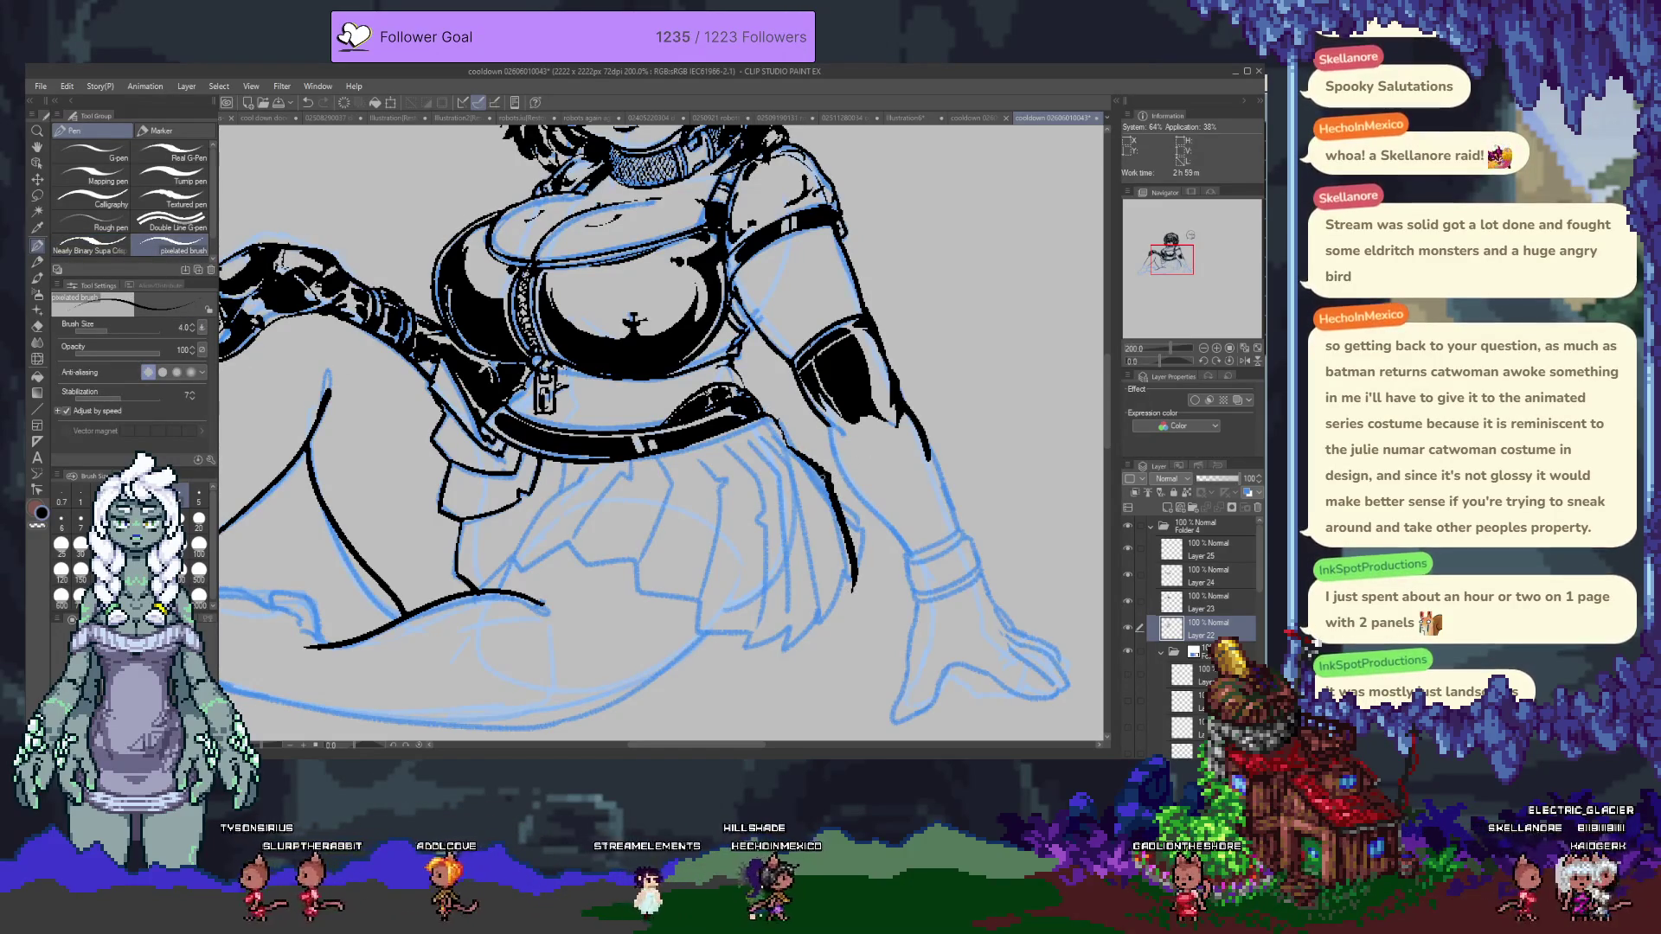
key(ctrl+z)
key(ctrl+y)
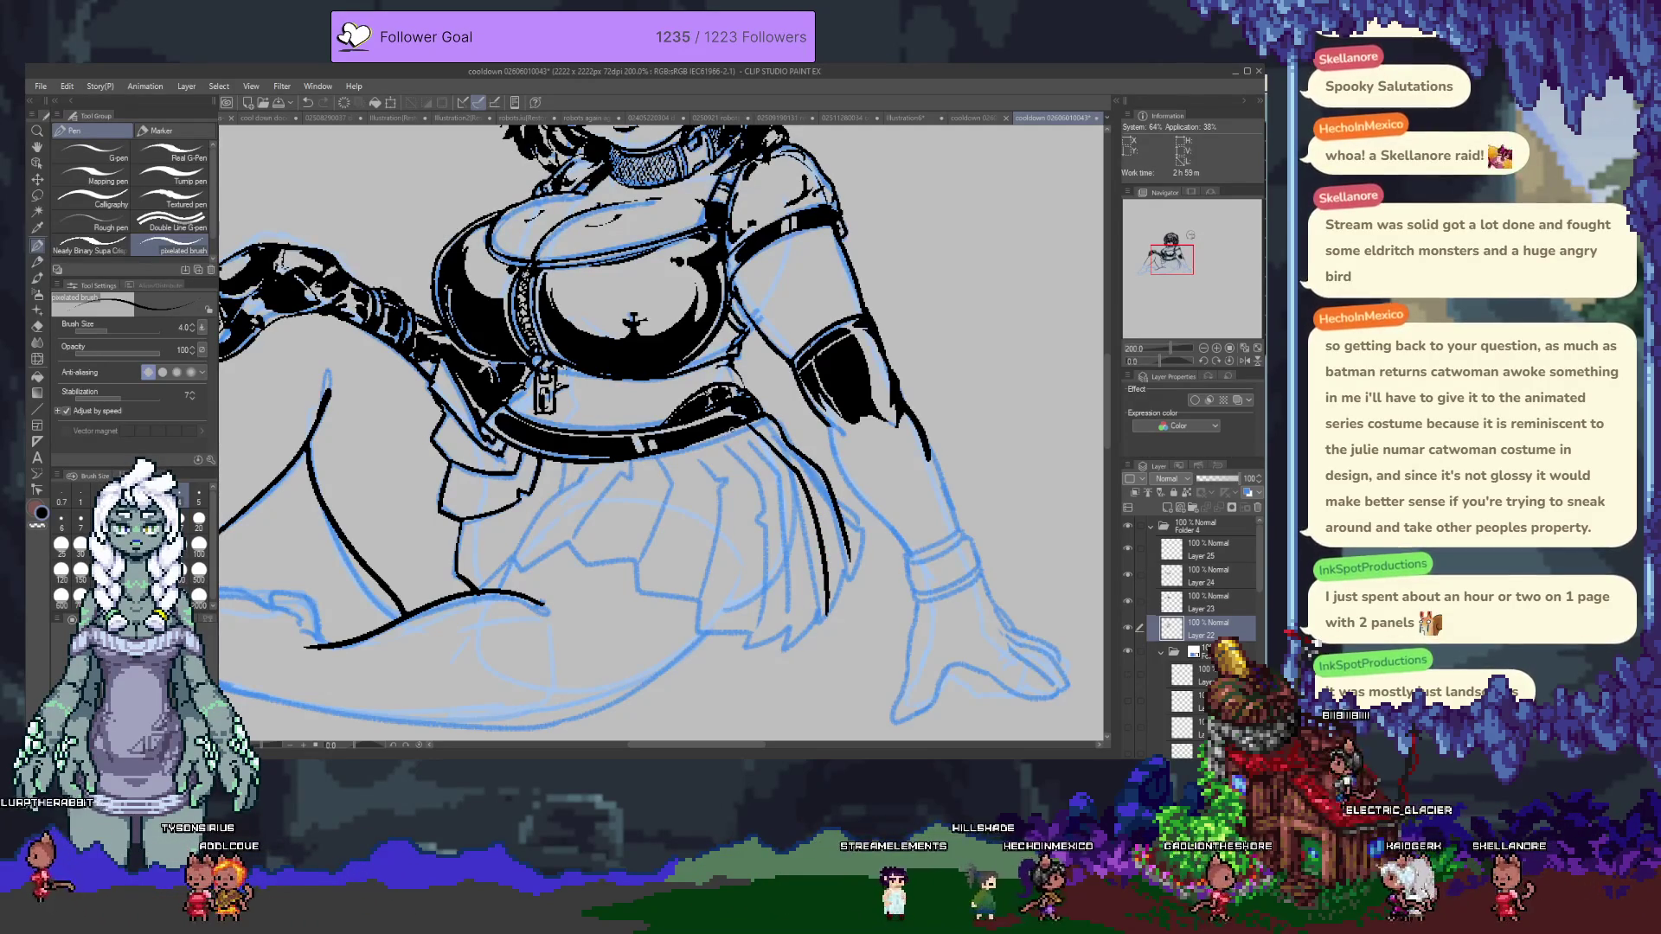
drag(721, 472, 726, 521)
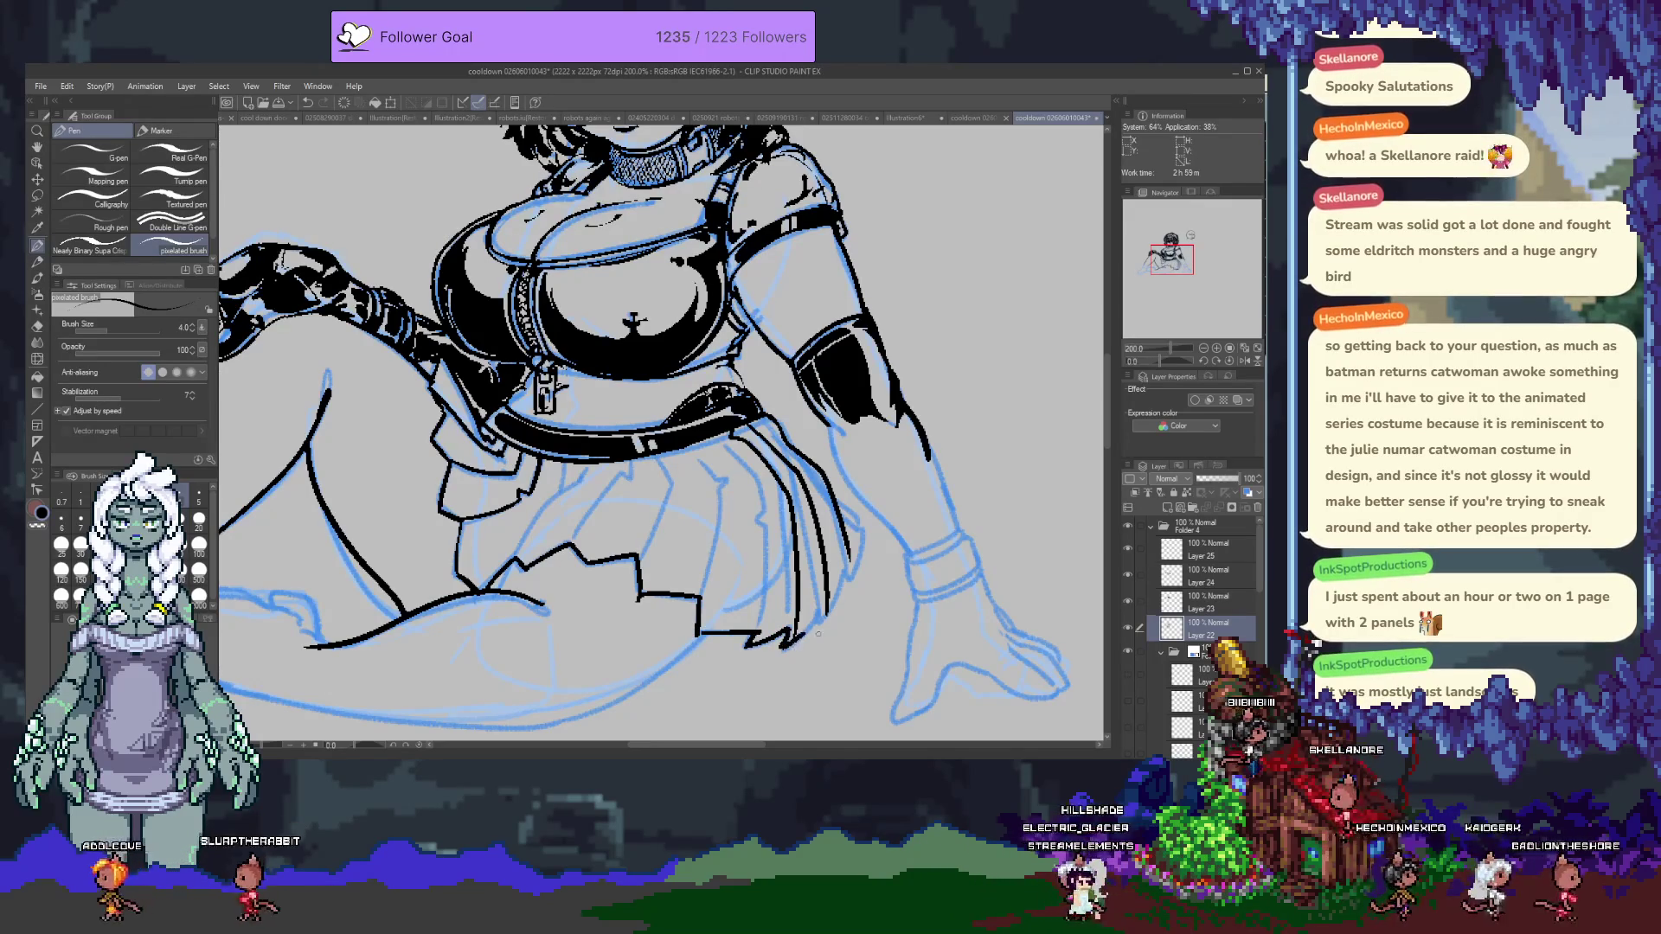
key(x)
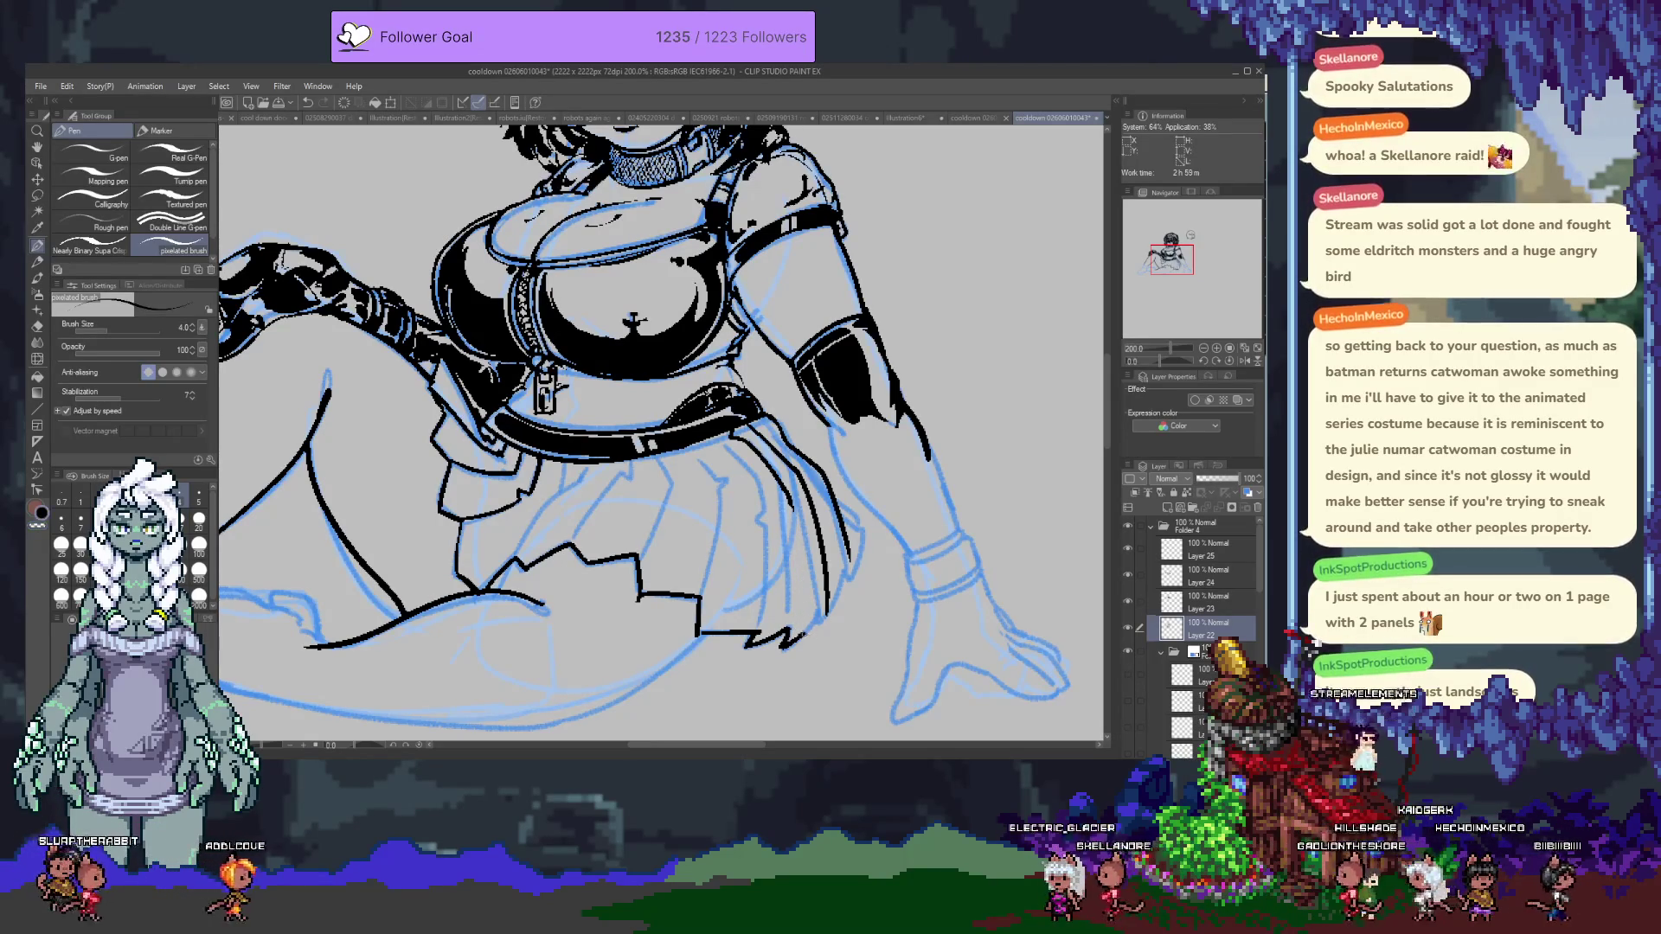
drag(822, 613, 817, 631)
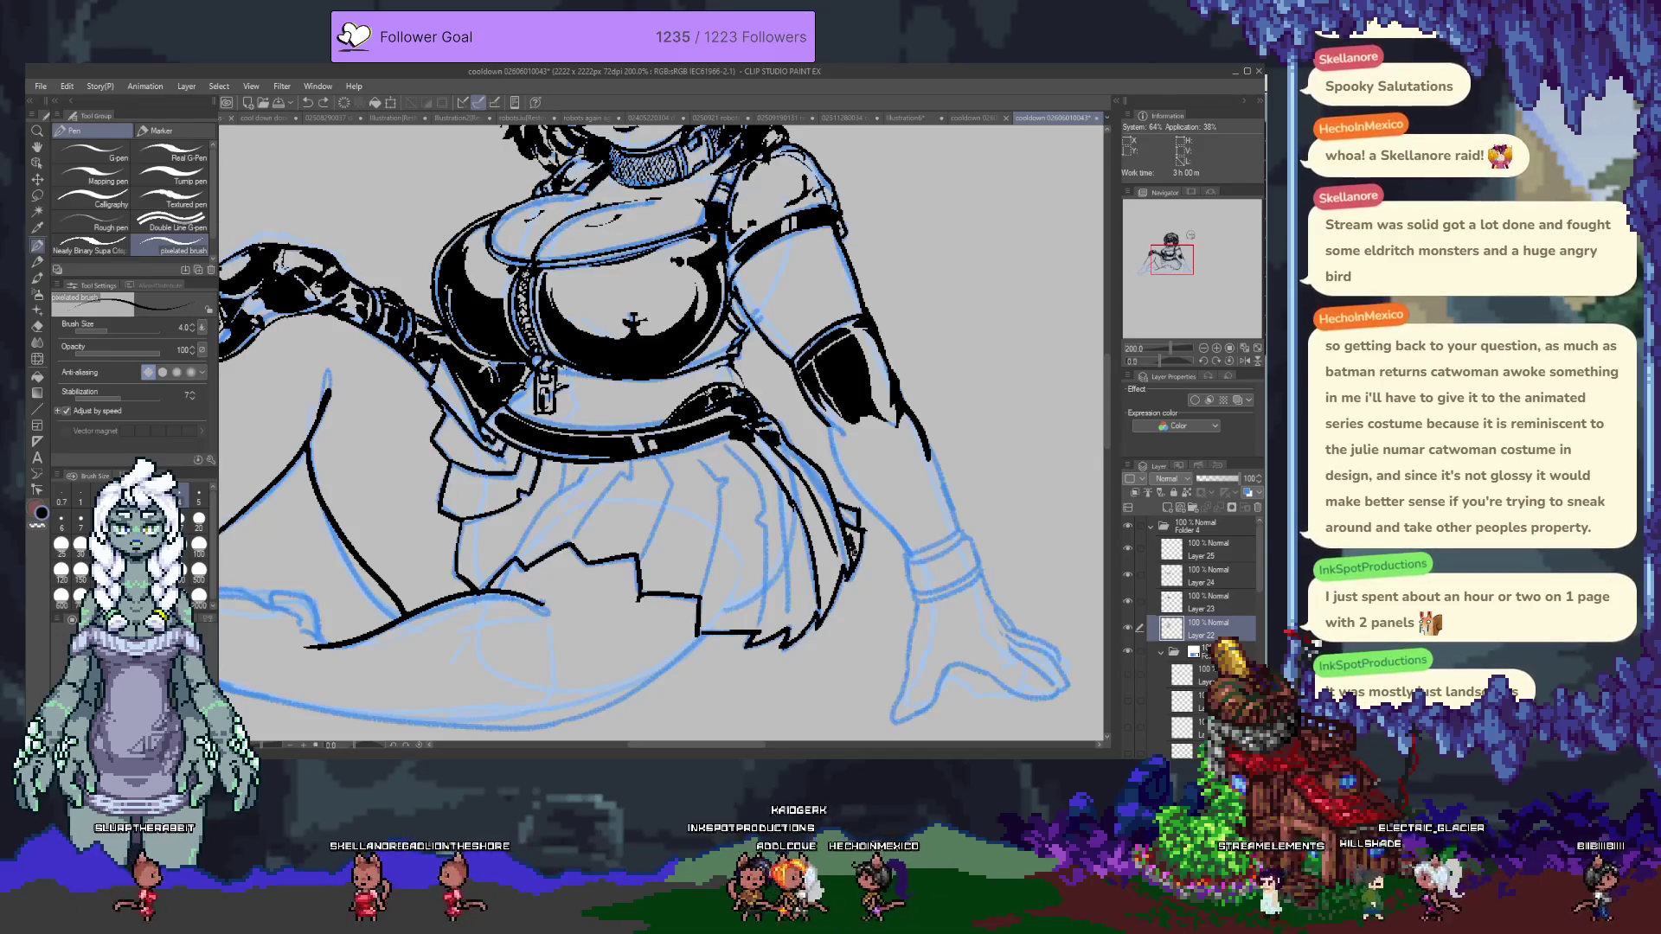
drag(852, 535, 849, 519)
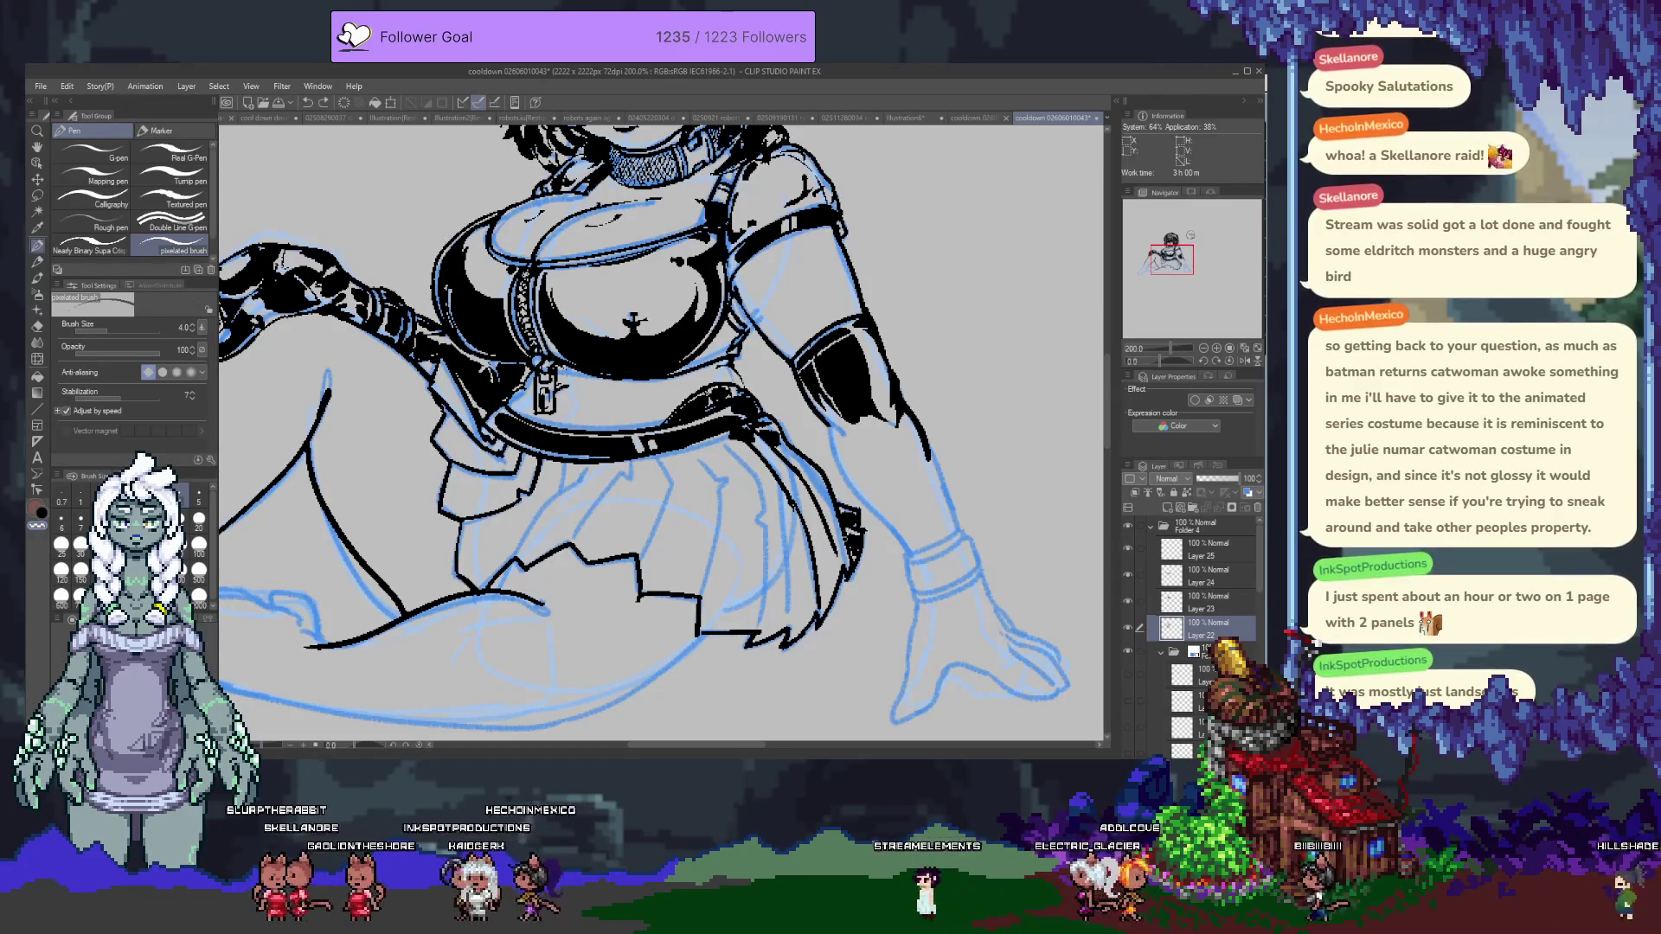
drag(841, 558, 971, 679)
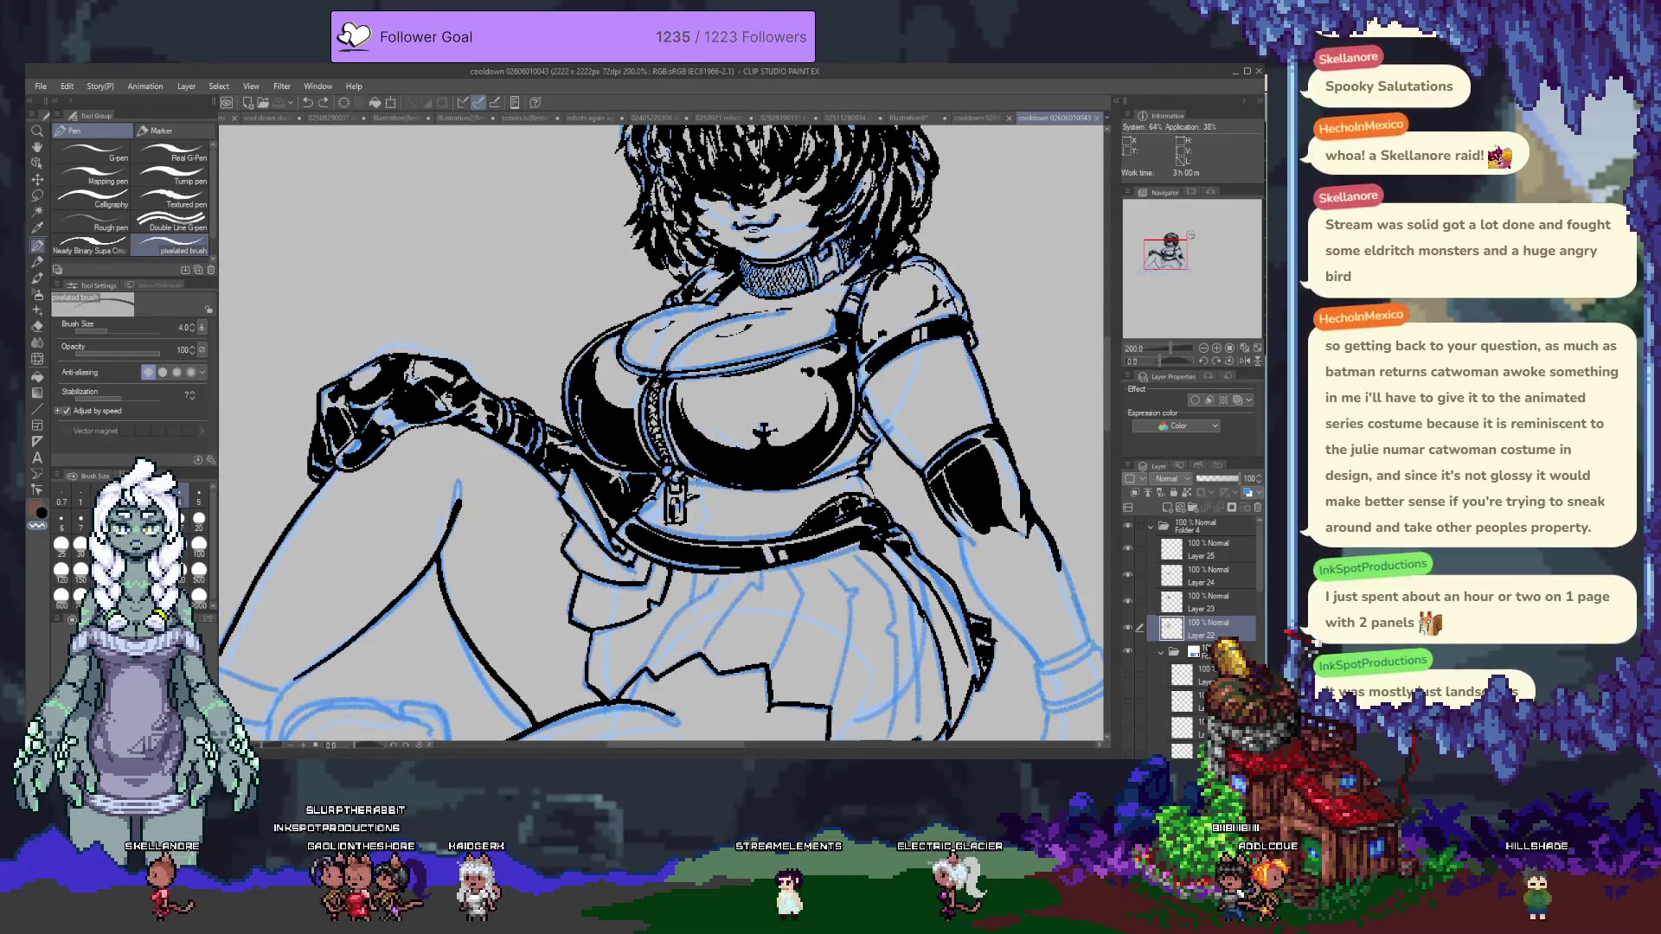
scroll(662, 433, down, 5)
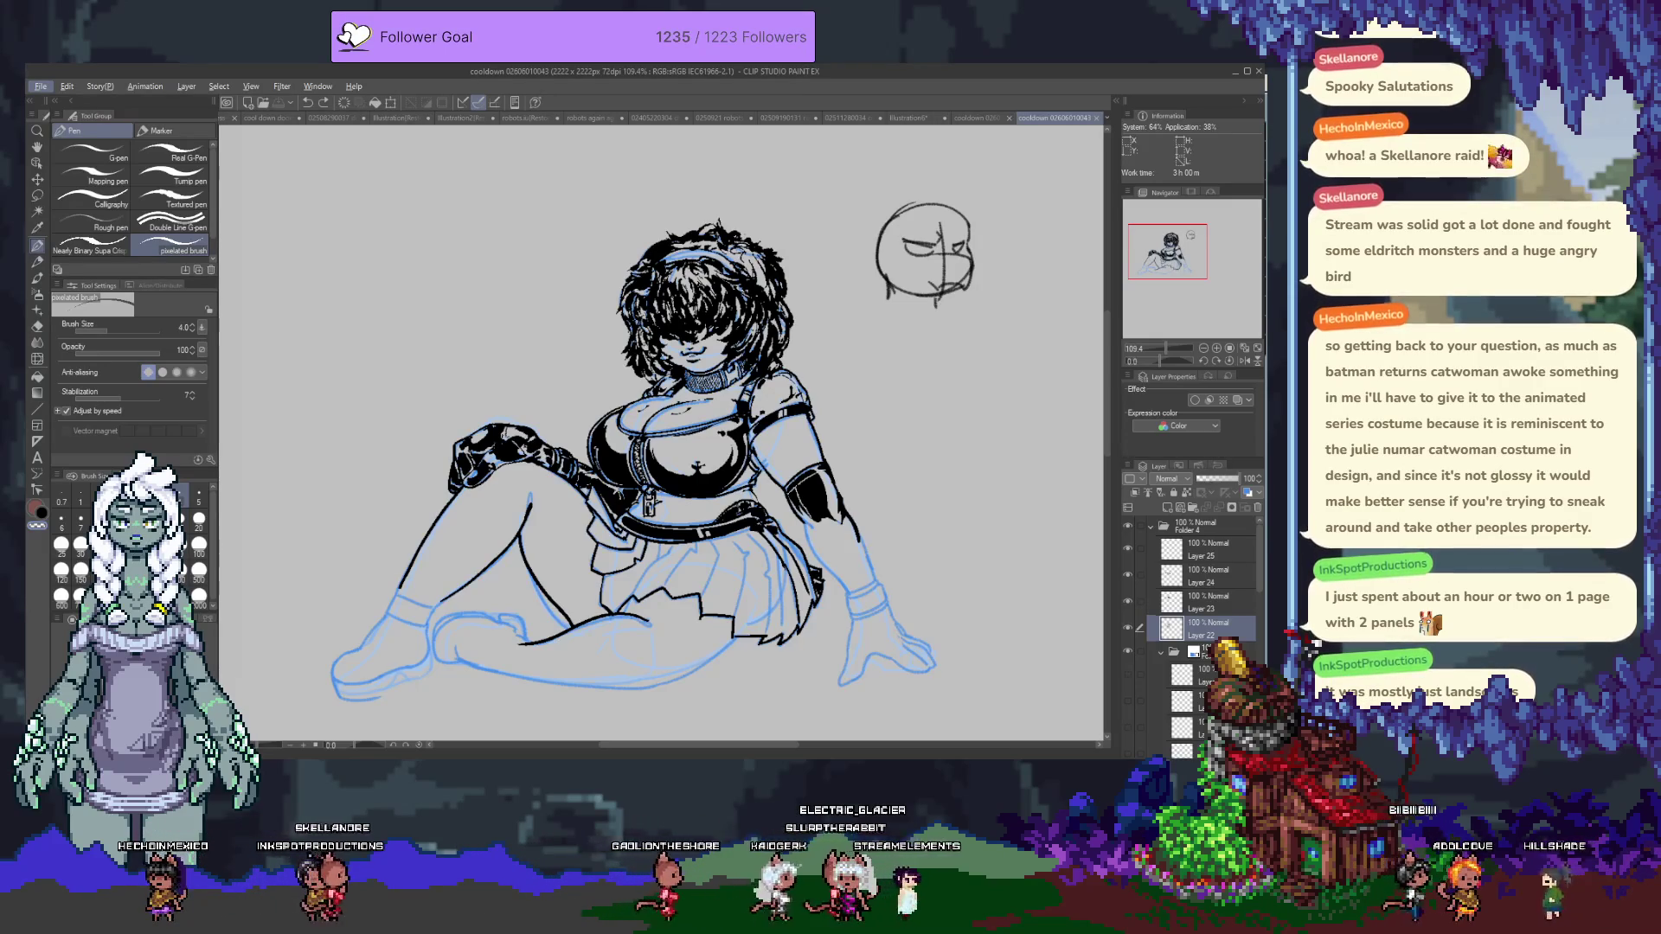
key(alt+Tab)
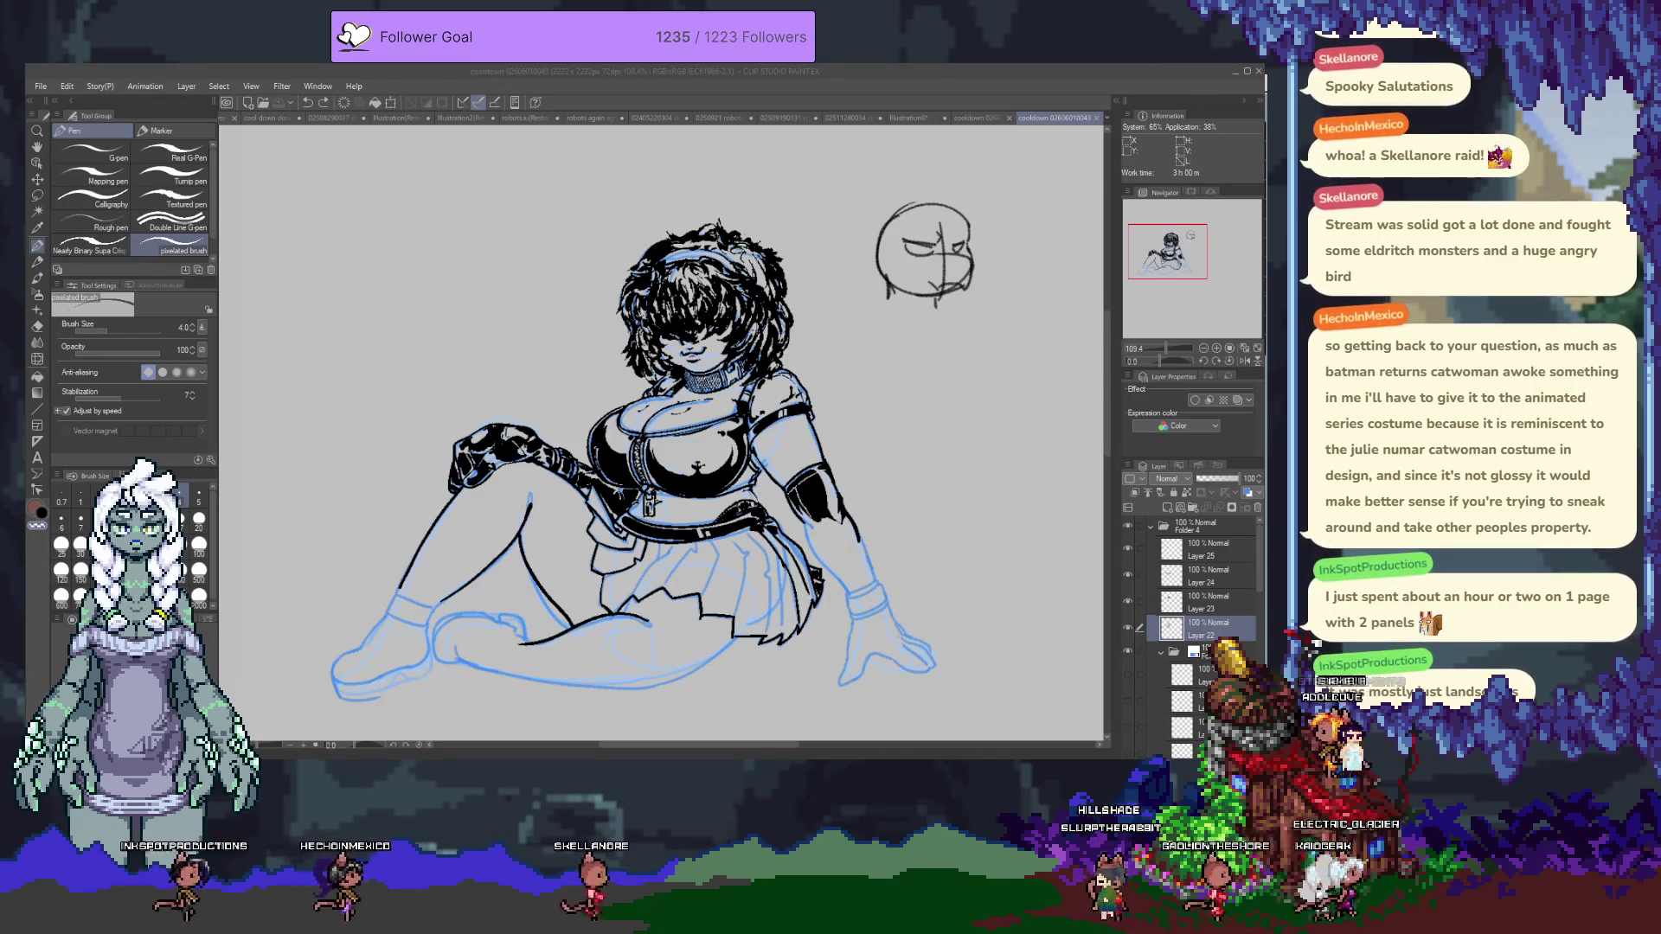
click(736, 118)
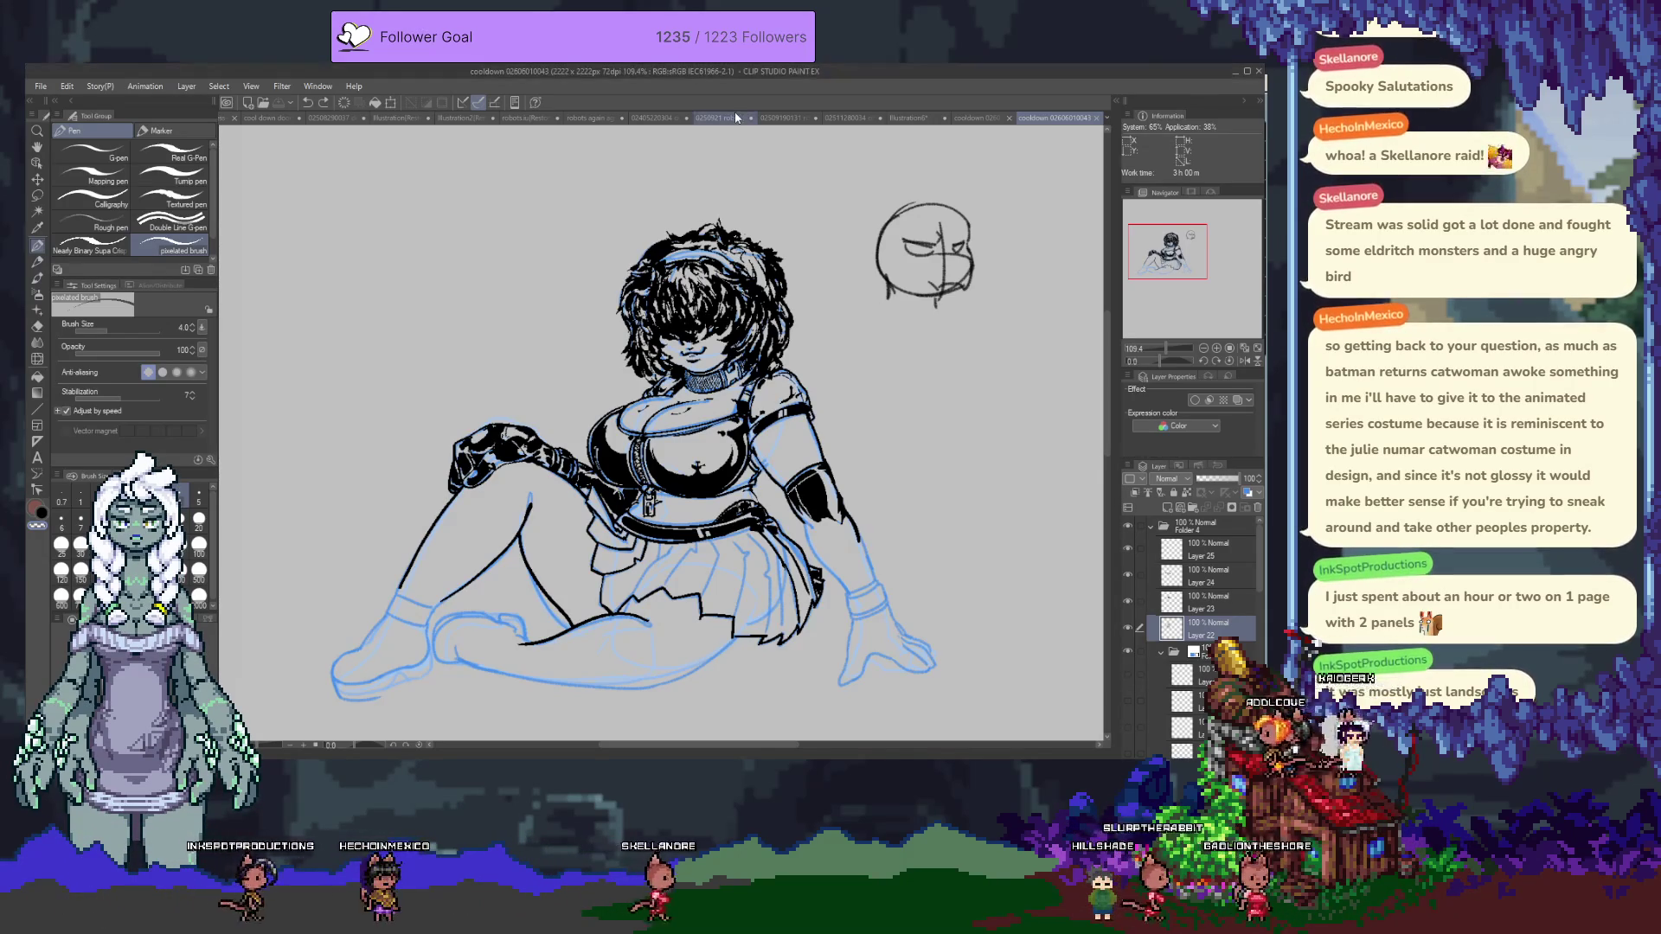
scroll(623, 519, up, 2)
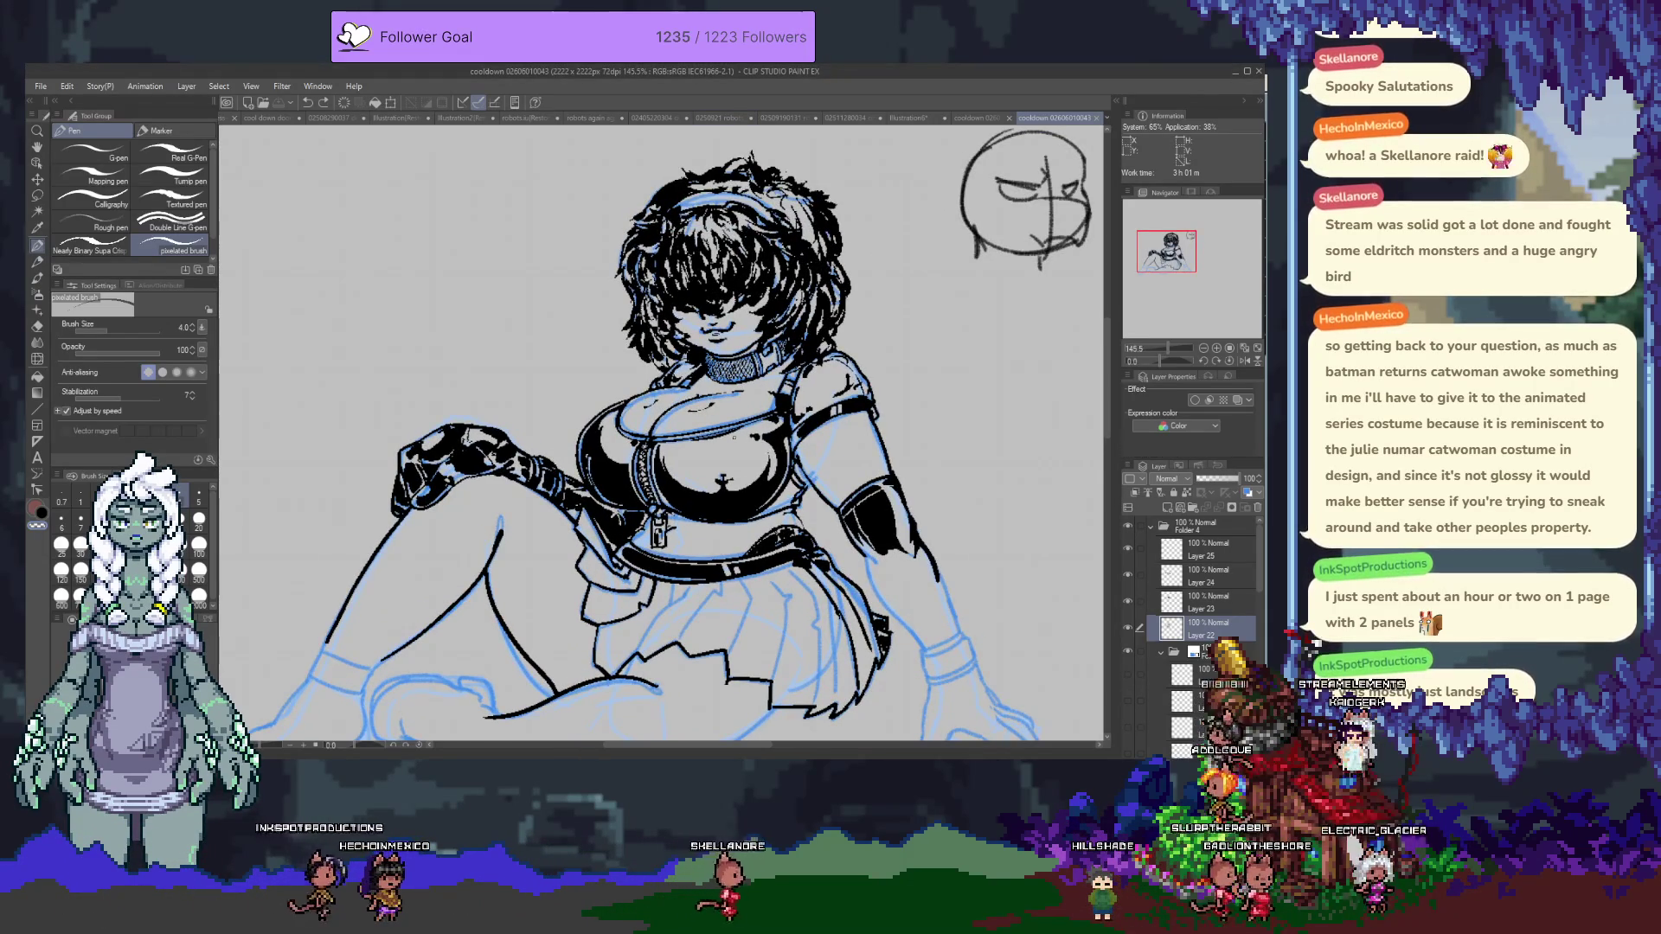
drag(744, 449, 769, 381)
mouse_move(609, 442)
mouse_down()
mouse_move(674, 403)
mouse_move(546, 453)
mouse_up()
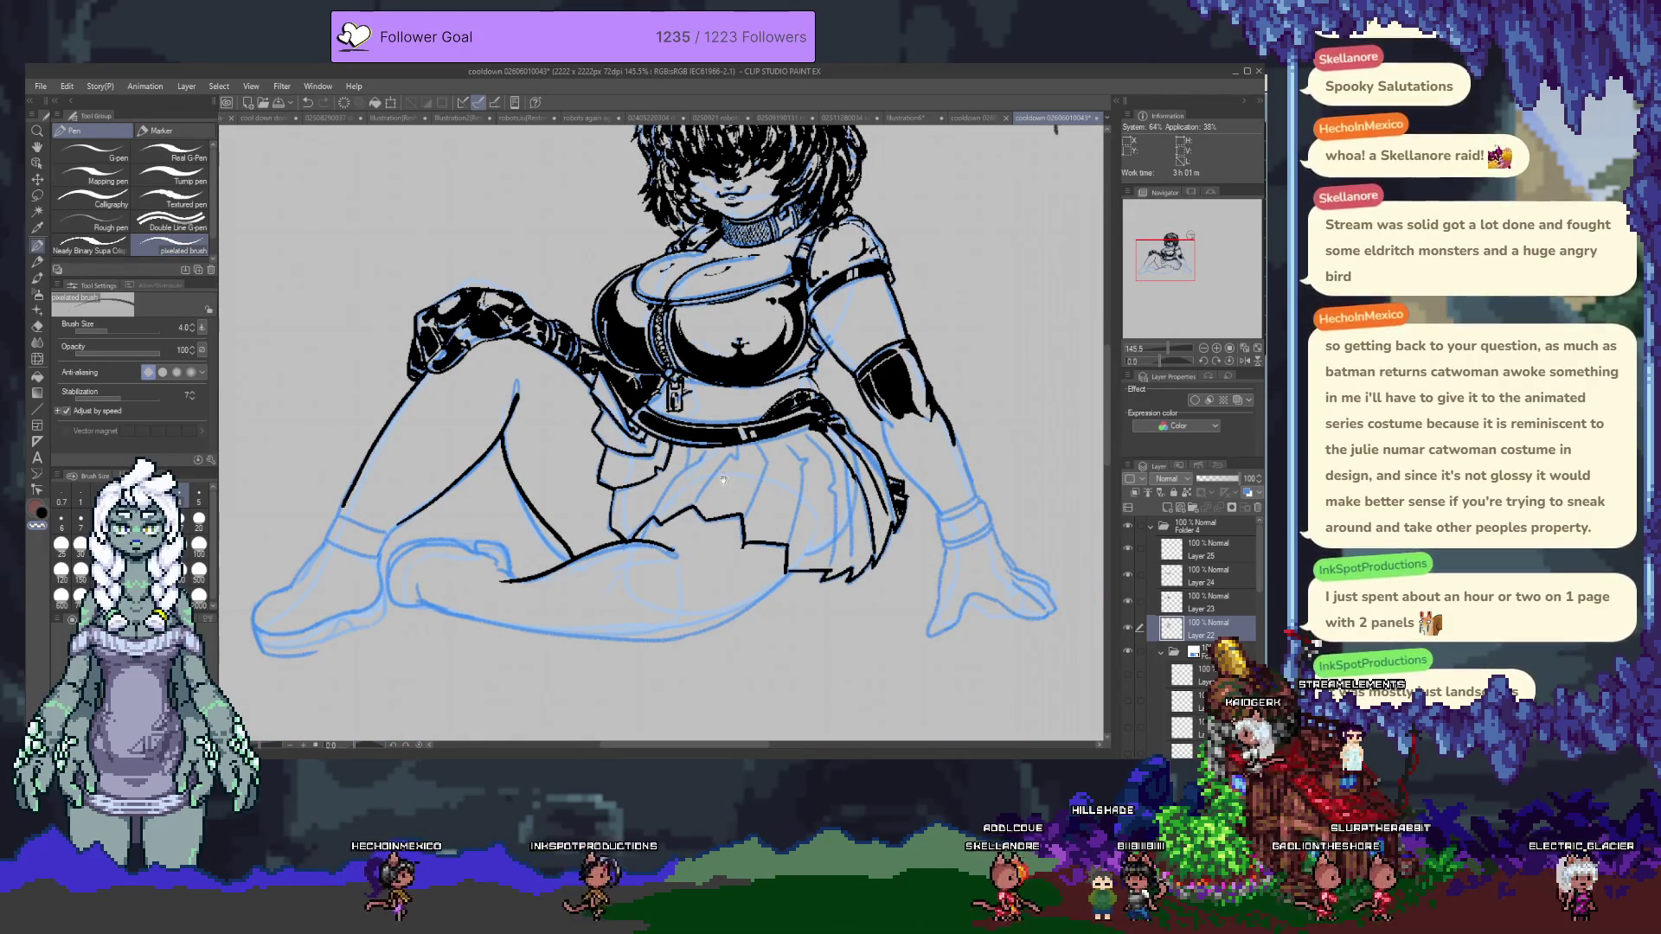
drag(757, 474, 731, 565)
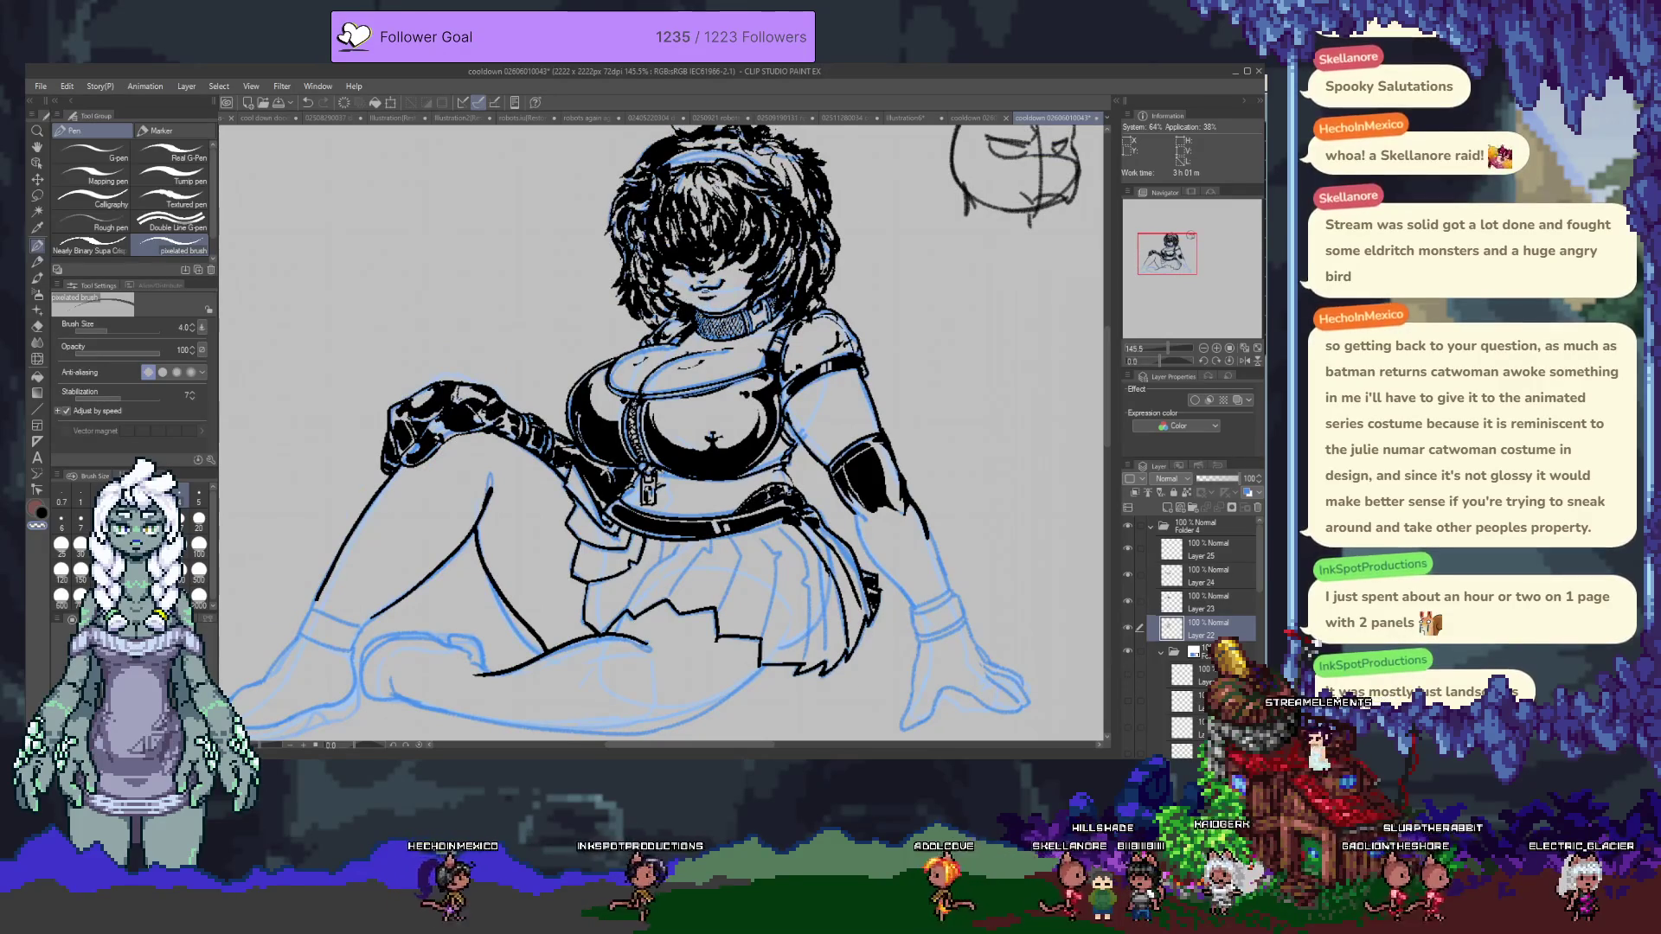
scroll(820, 468, up, 6)
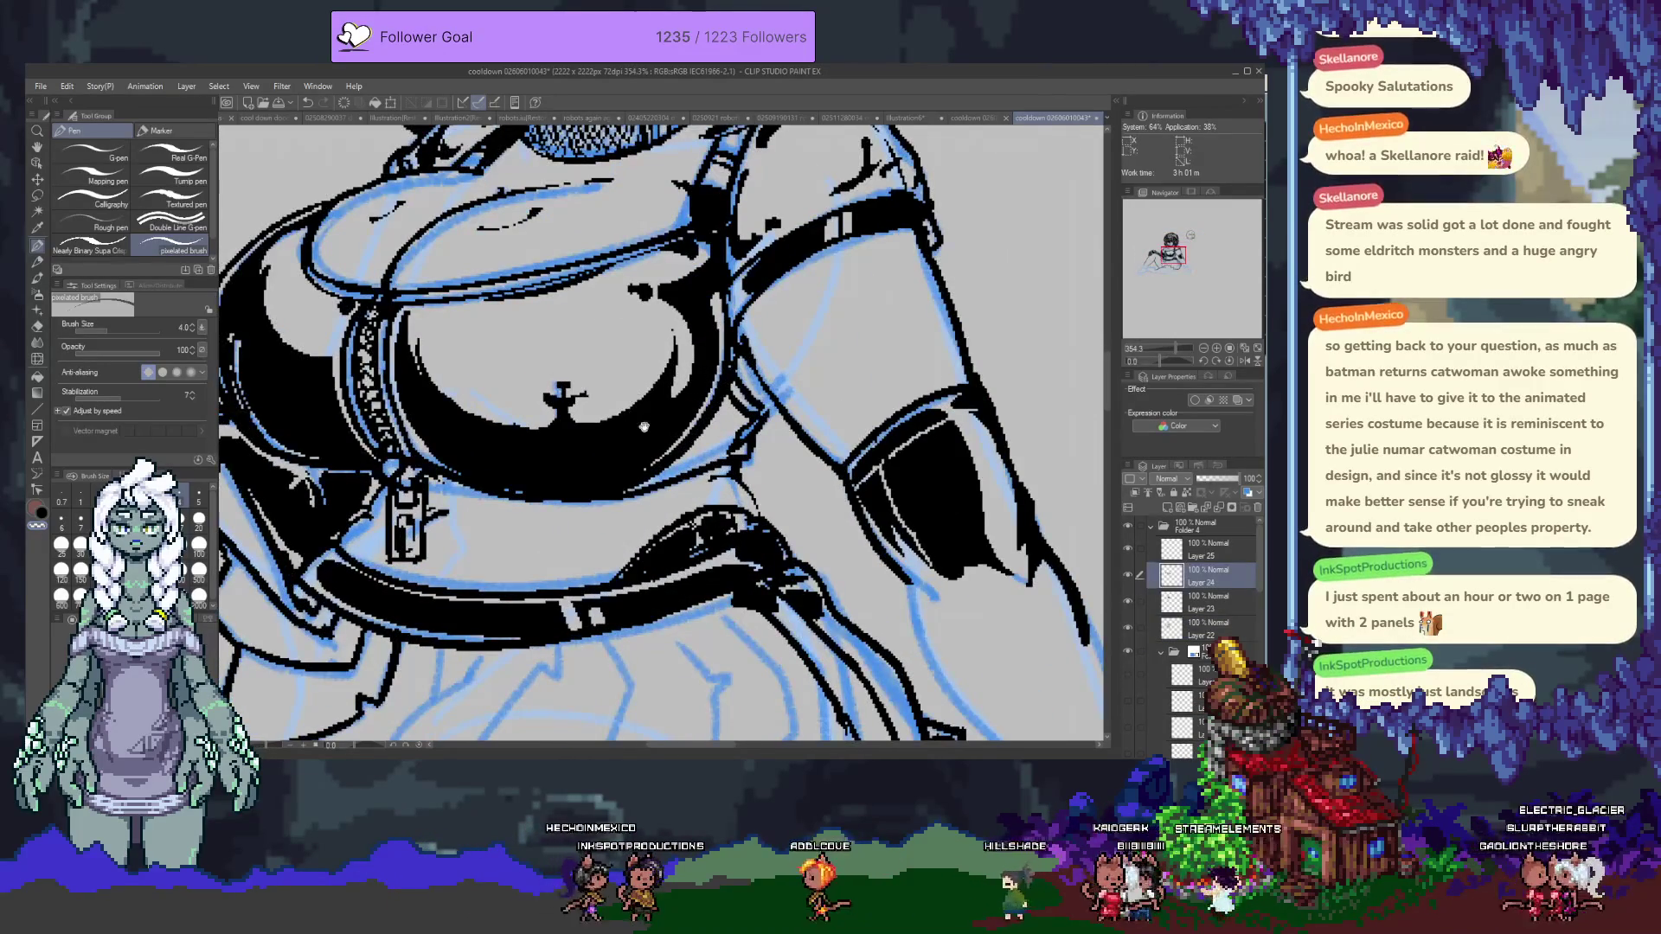
On Layer 22, ink a short diagonal line beside the belt.
drag(643, 428, 574, 385)
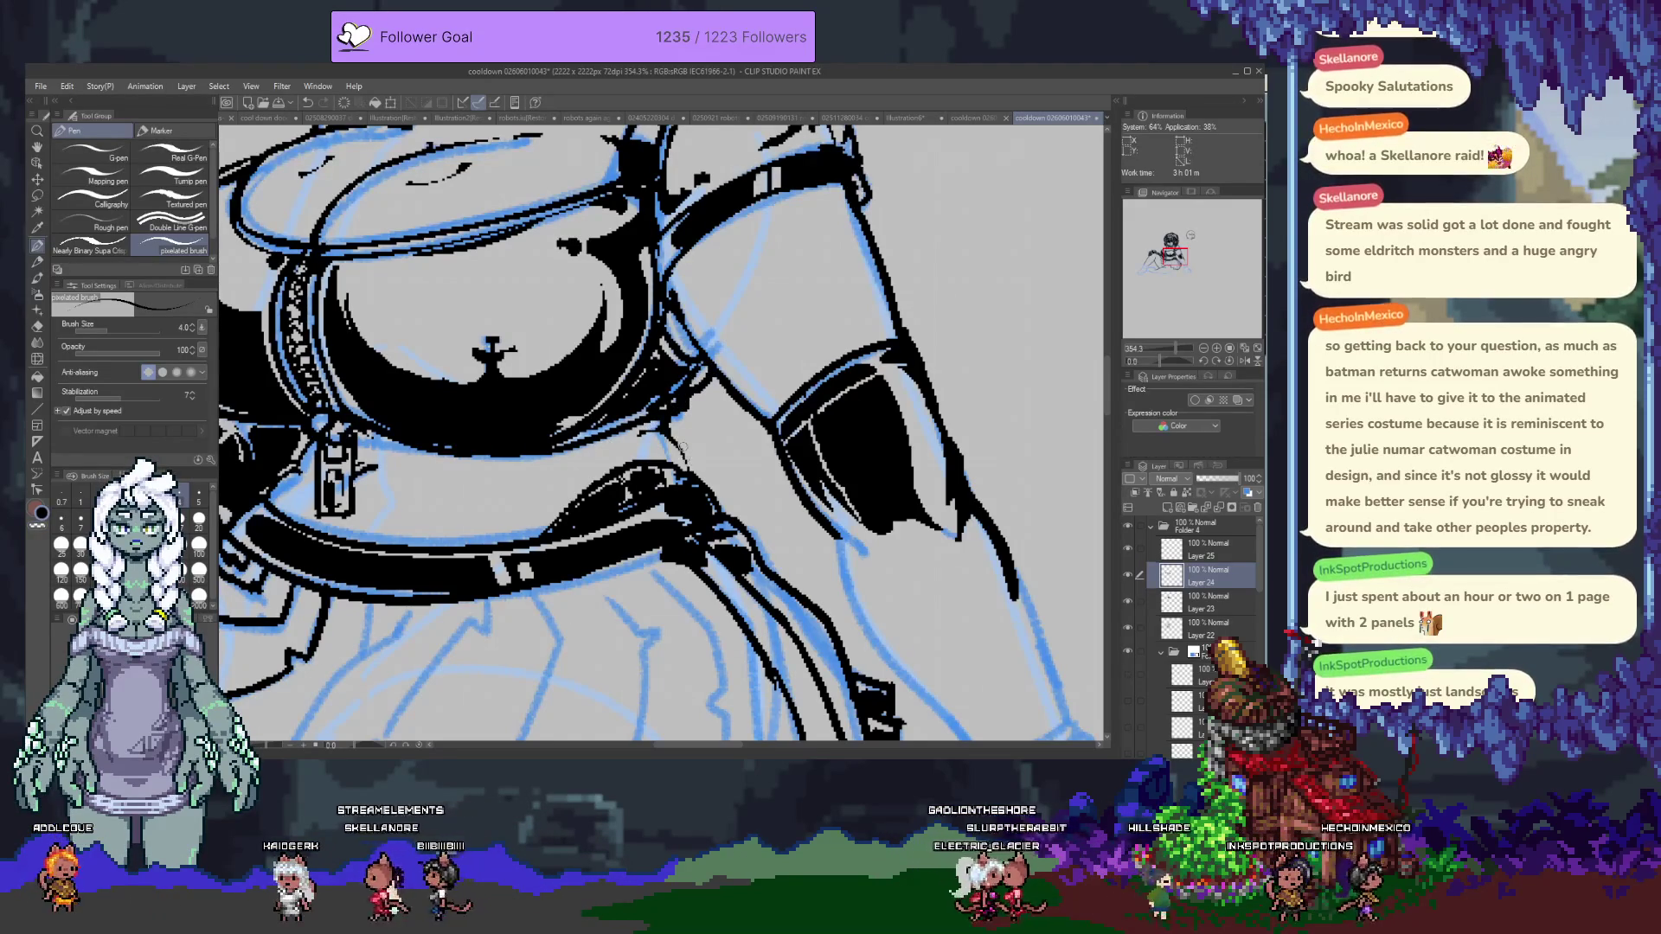
ctrl+shift+click(683, 460)
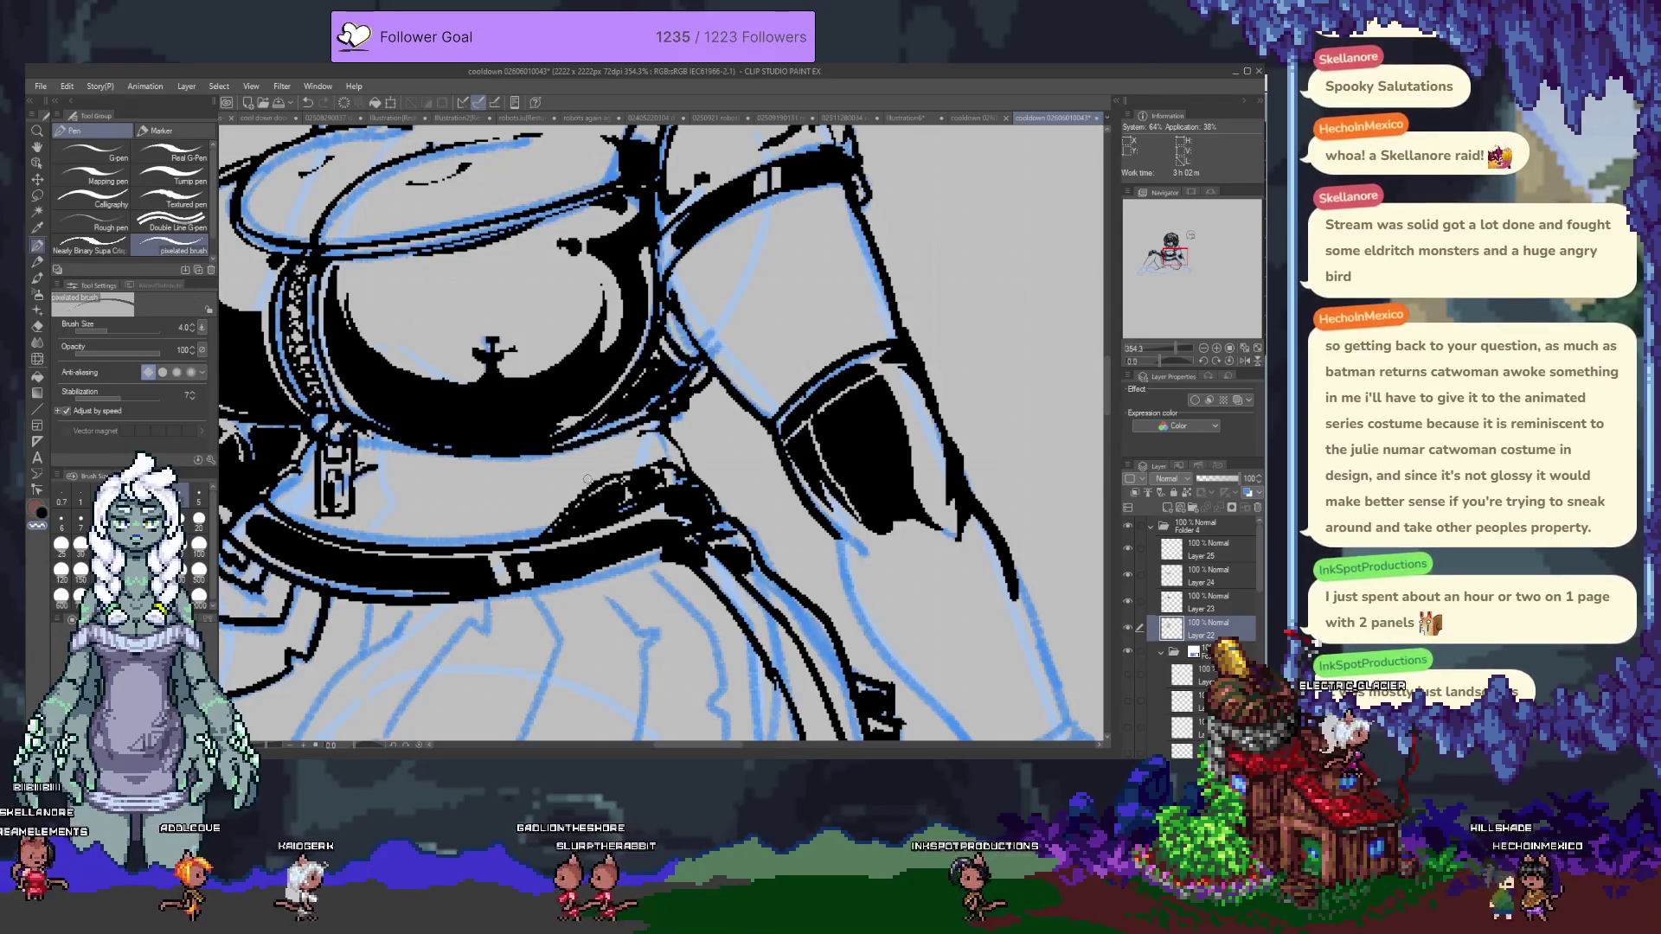
drag(658, 474, 757, 450)
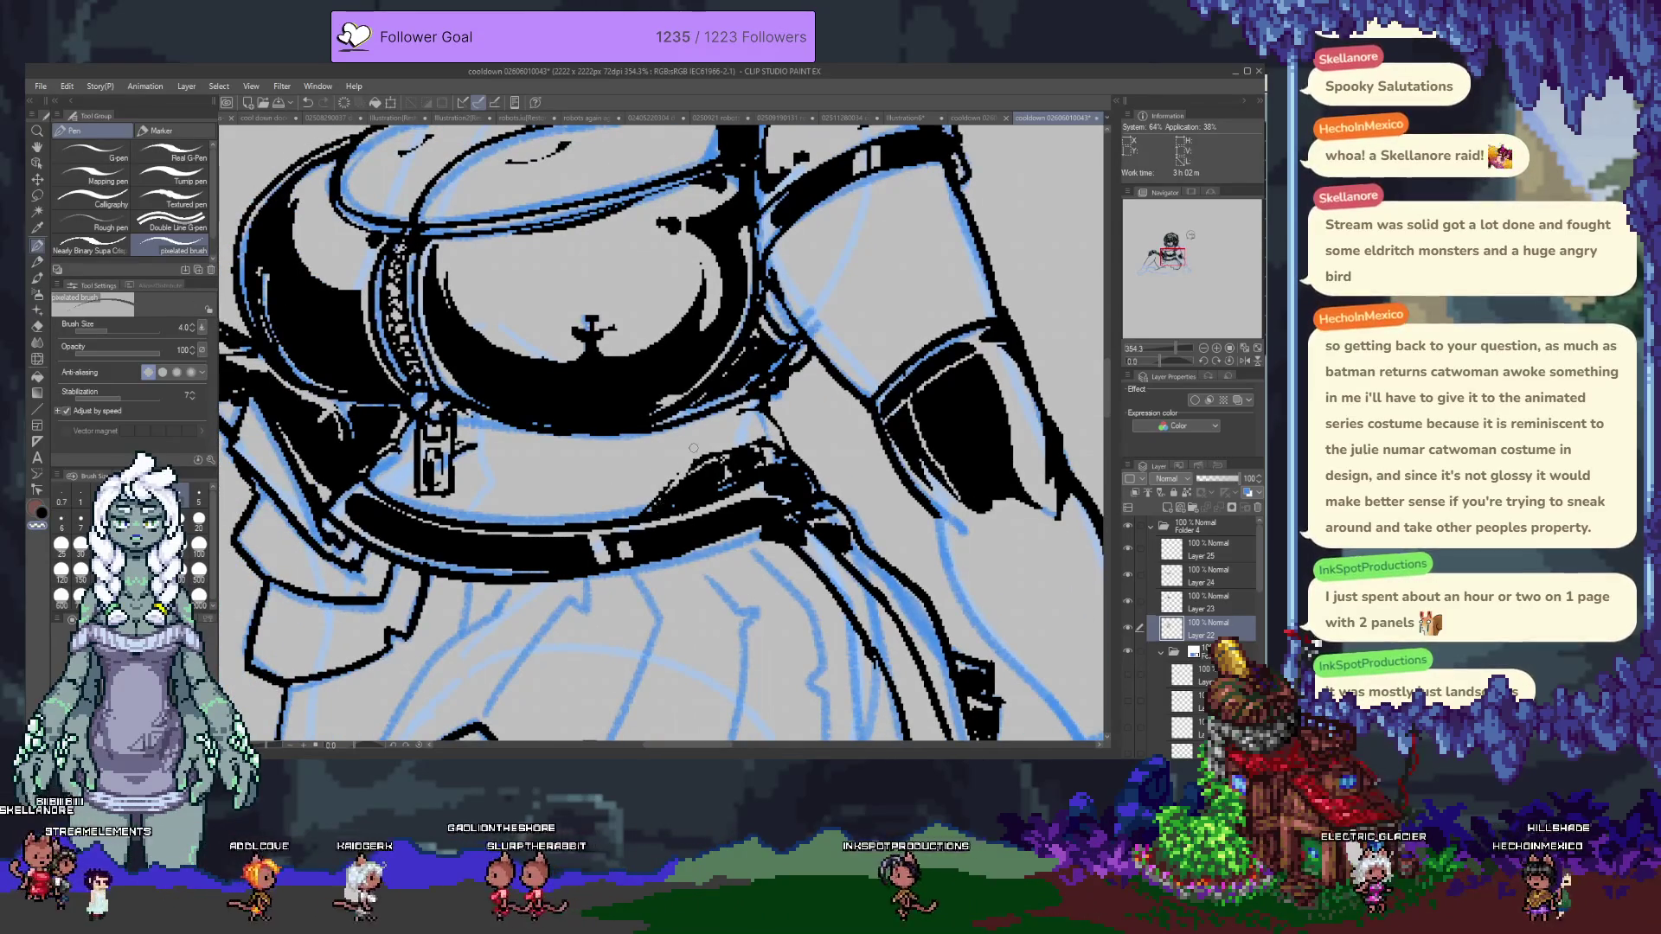
drag(643, 446, 592, 471)
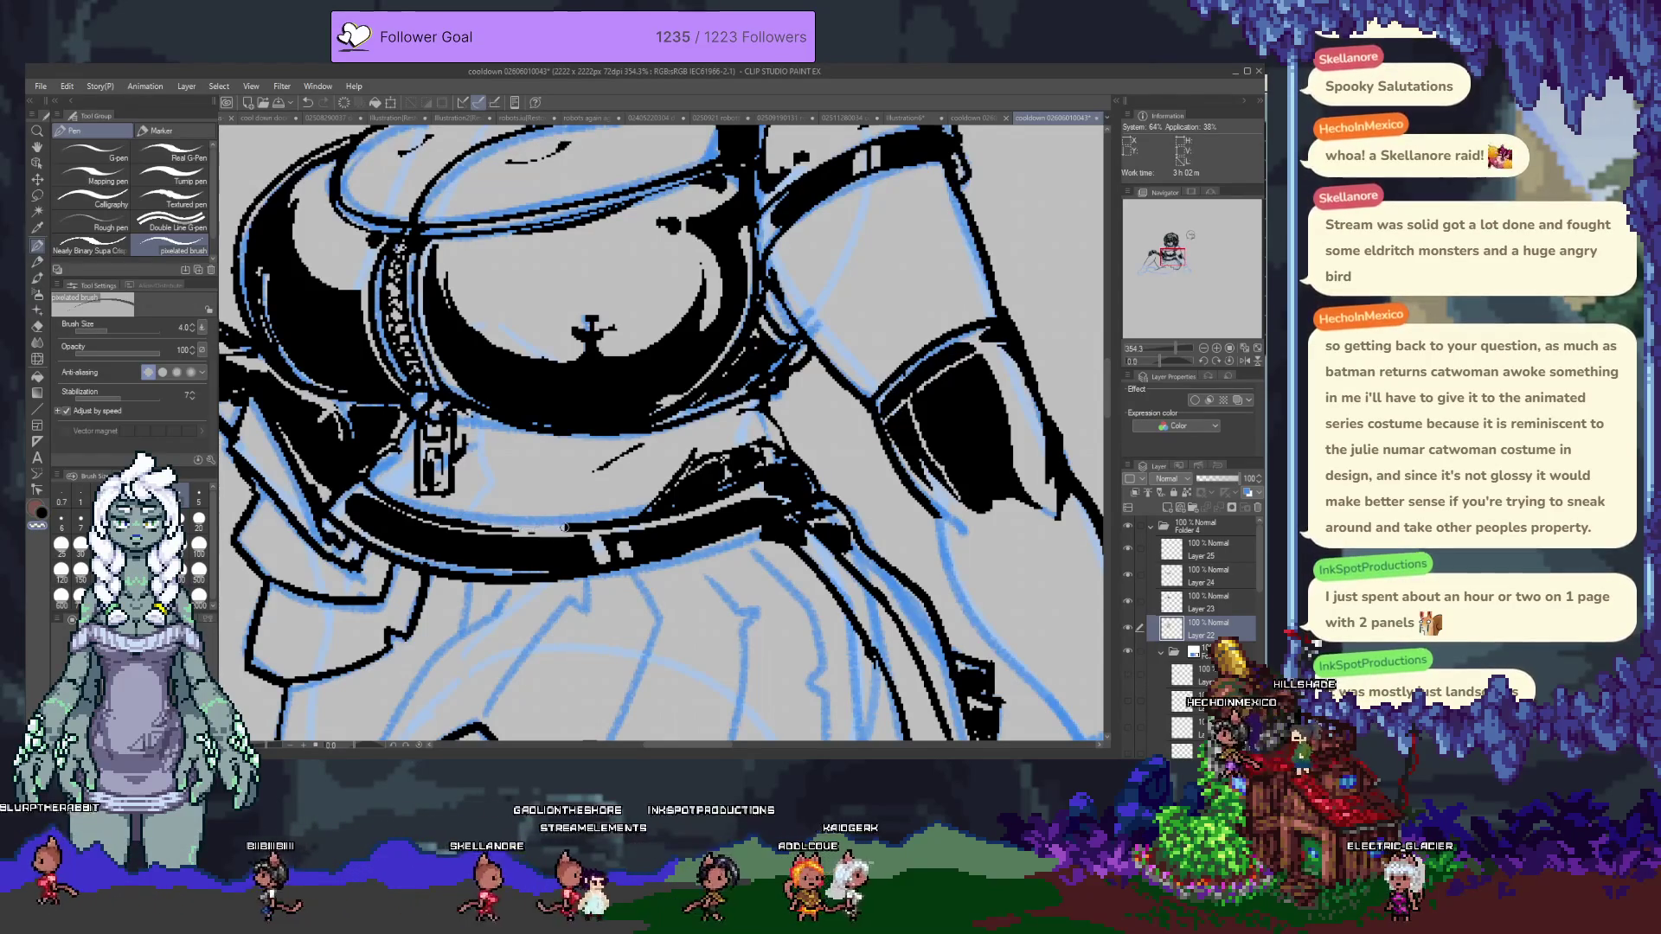
Zoom in on the zipper pull at the belt to inspect its ink, then zoom back out.
scroll(561, 503, down, 5)
scroll(527, 450, up, 5)
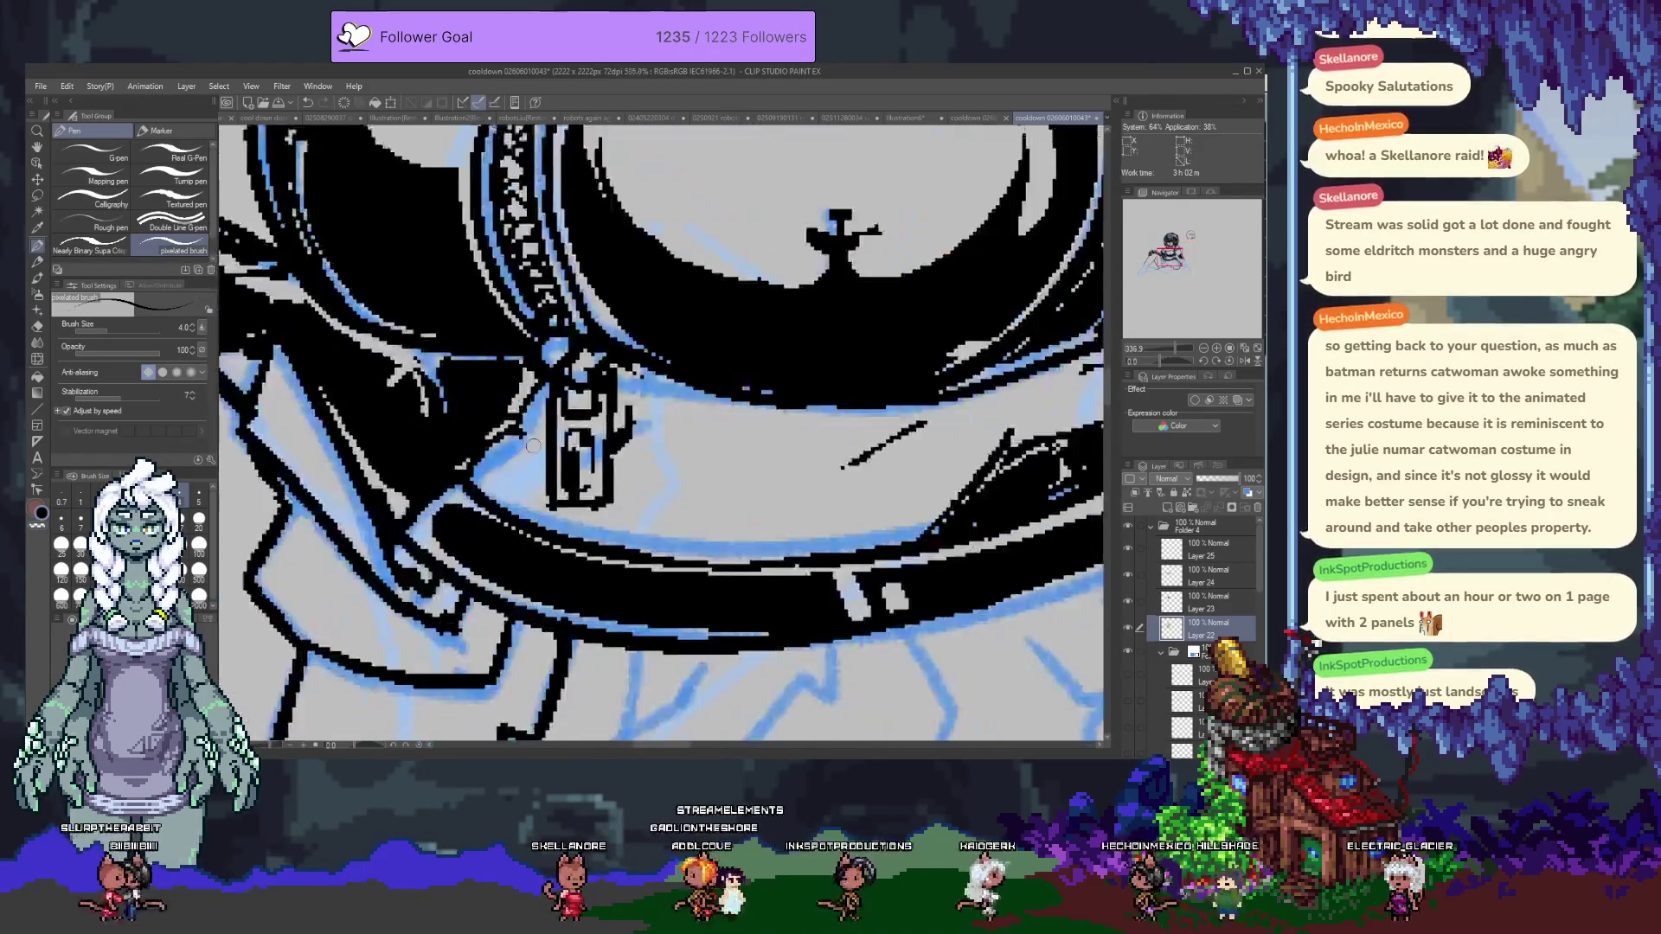
scroll(528, 451, up, 3)
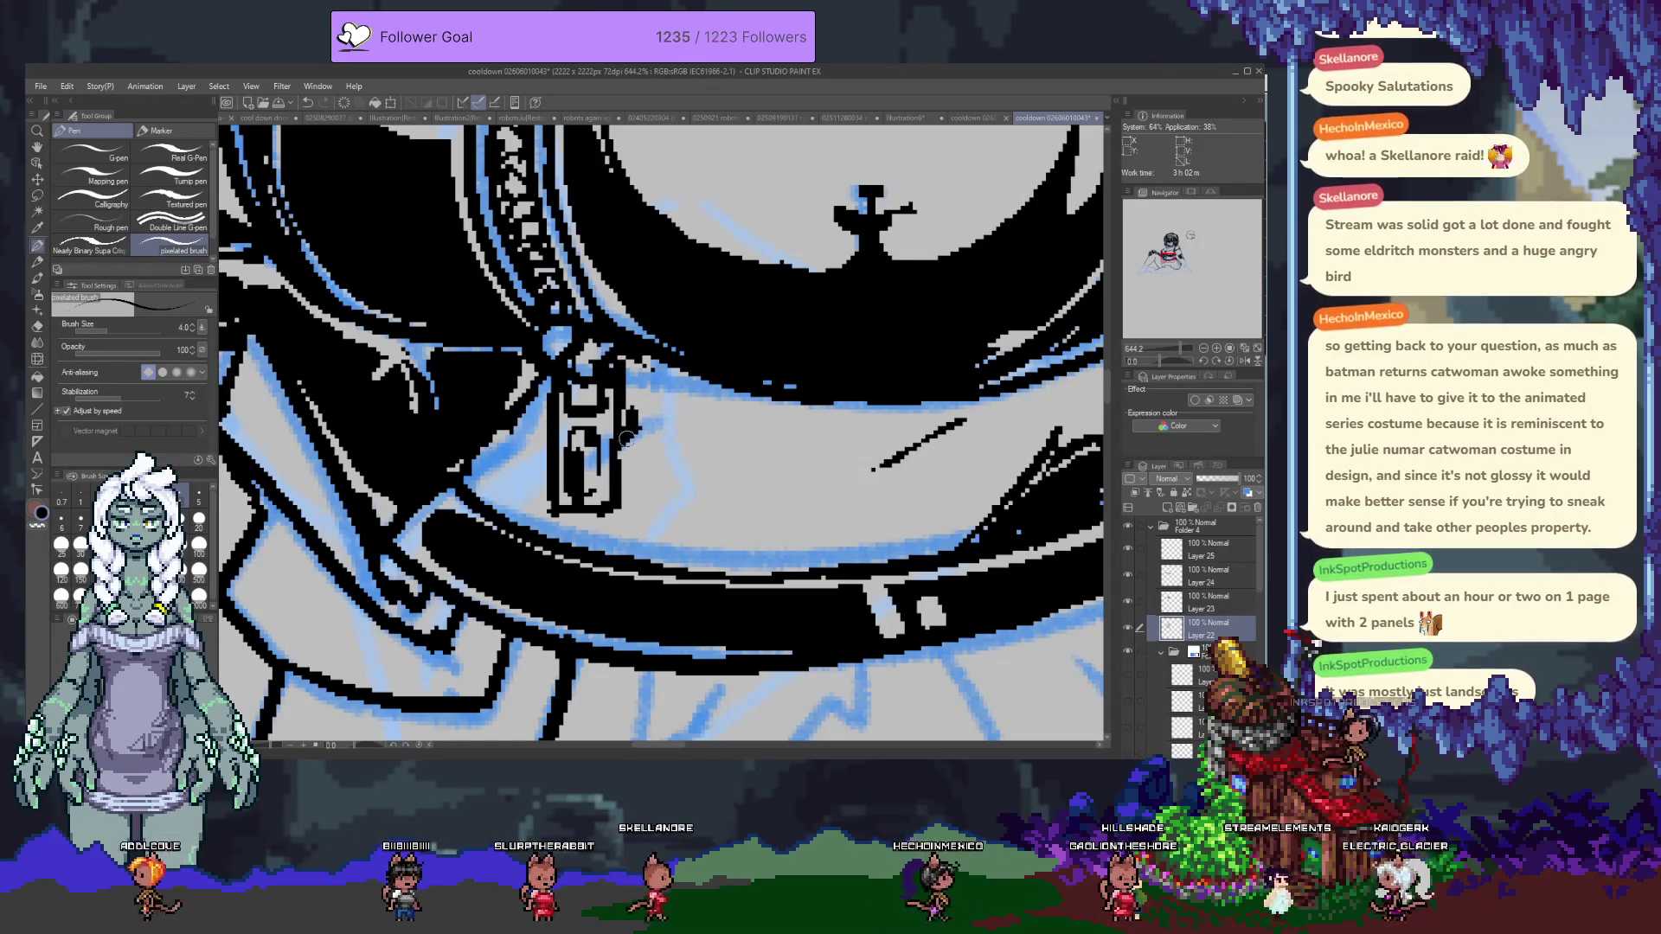
scroll(621, 542, down, 5)
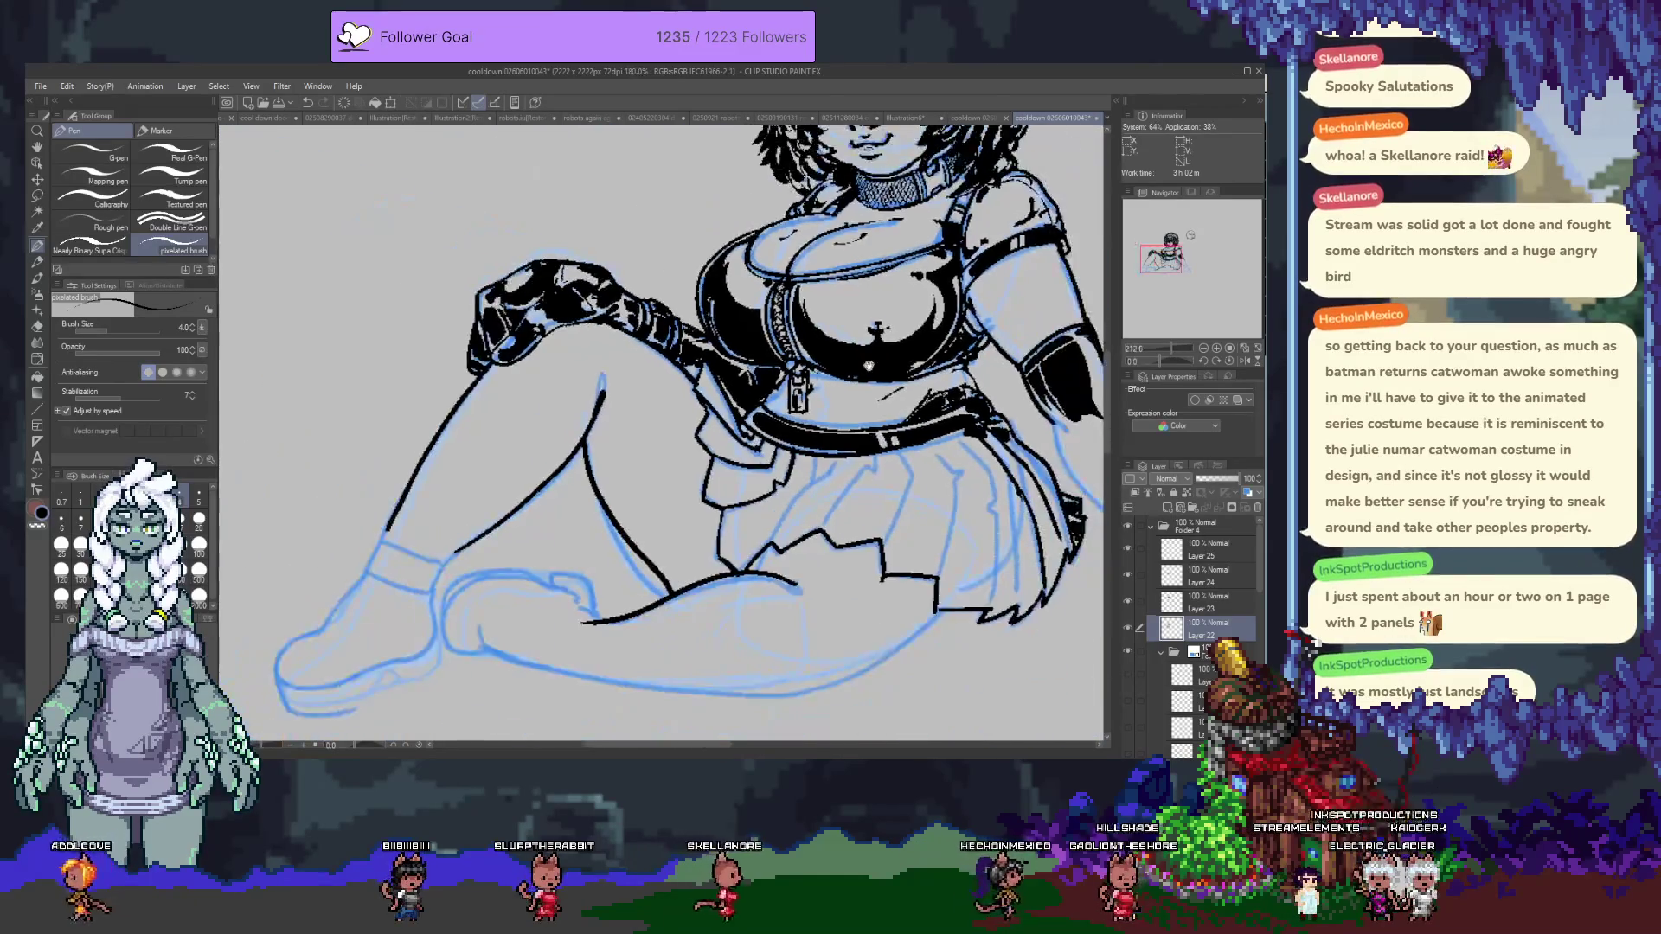
Return to Layer 24 for inking and frame the head, collar and chest.
scroll(850, 330, up, 1)
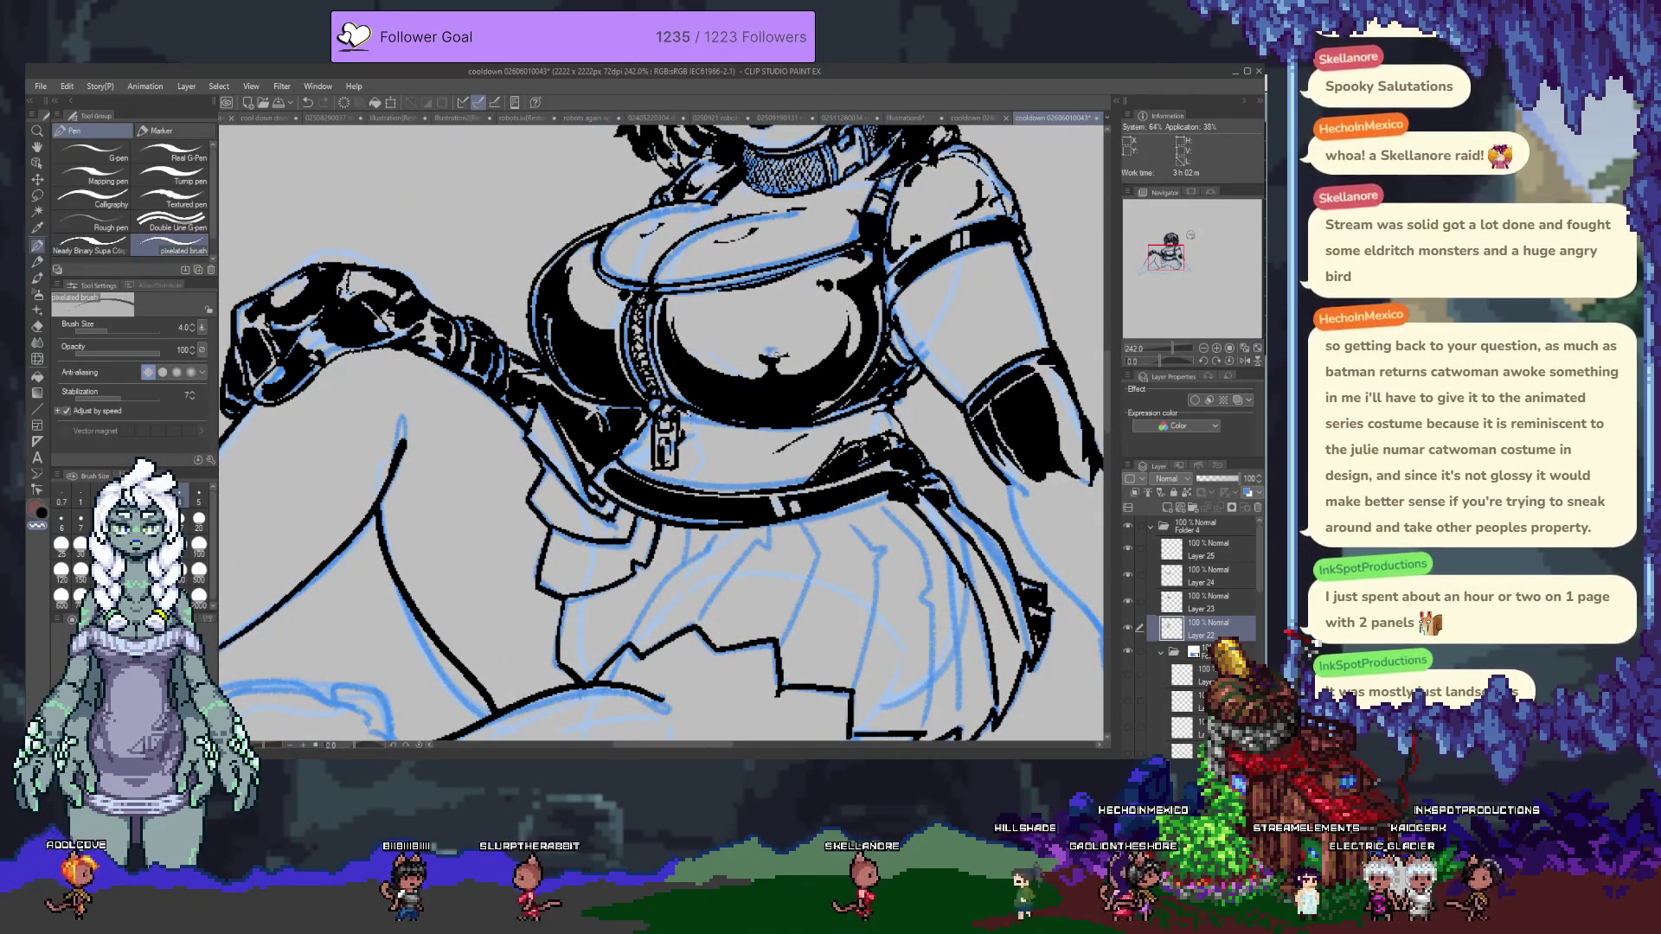
ctrl+shift+click(775, 368)
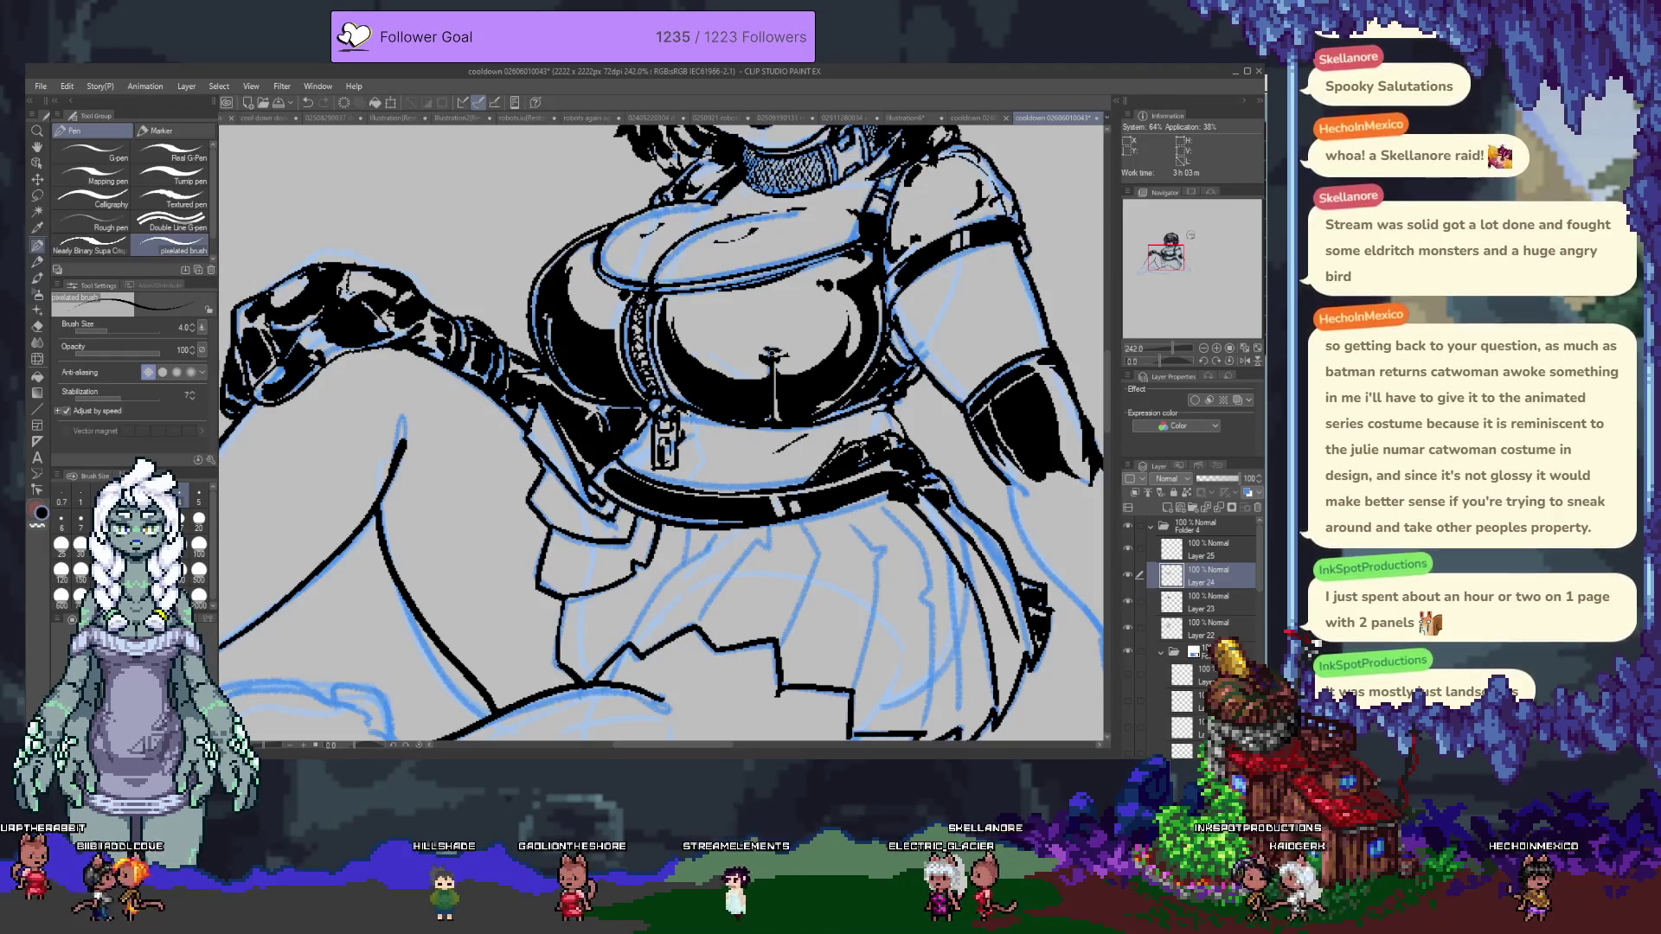
click(1207, 629)
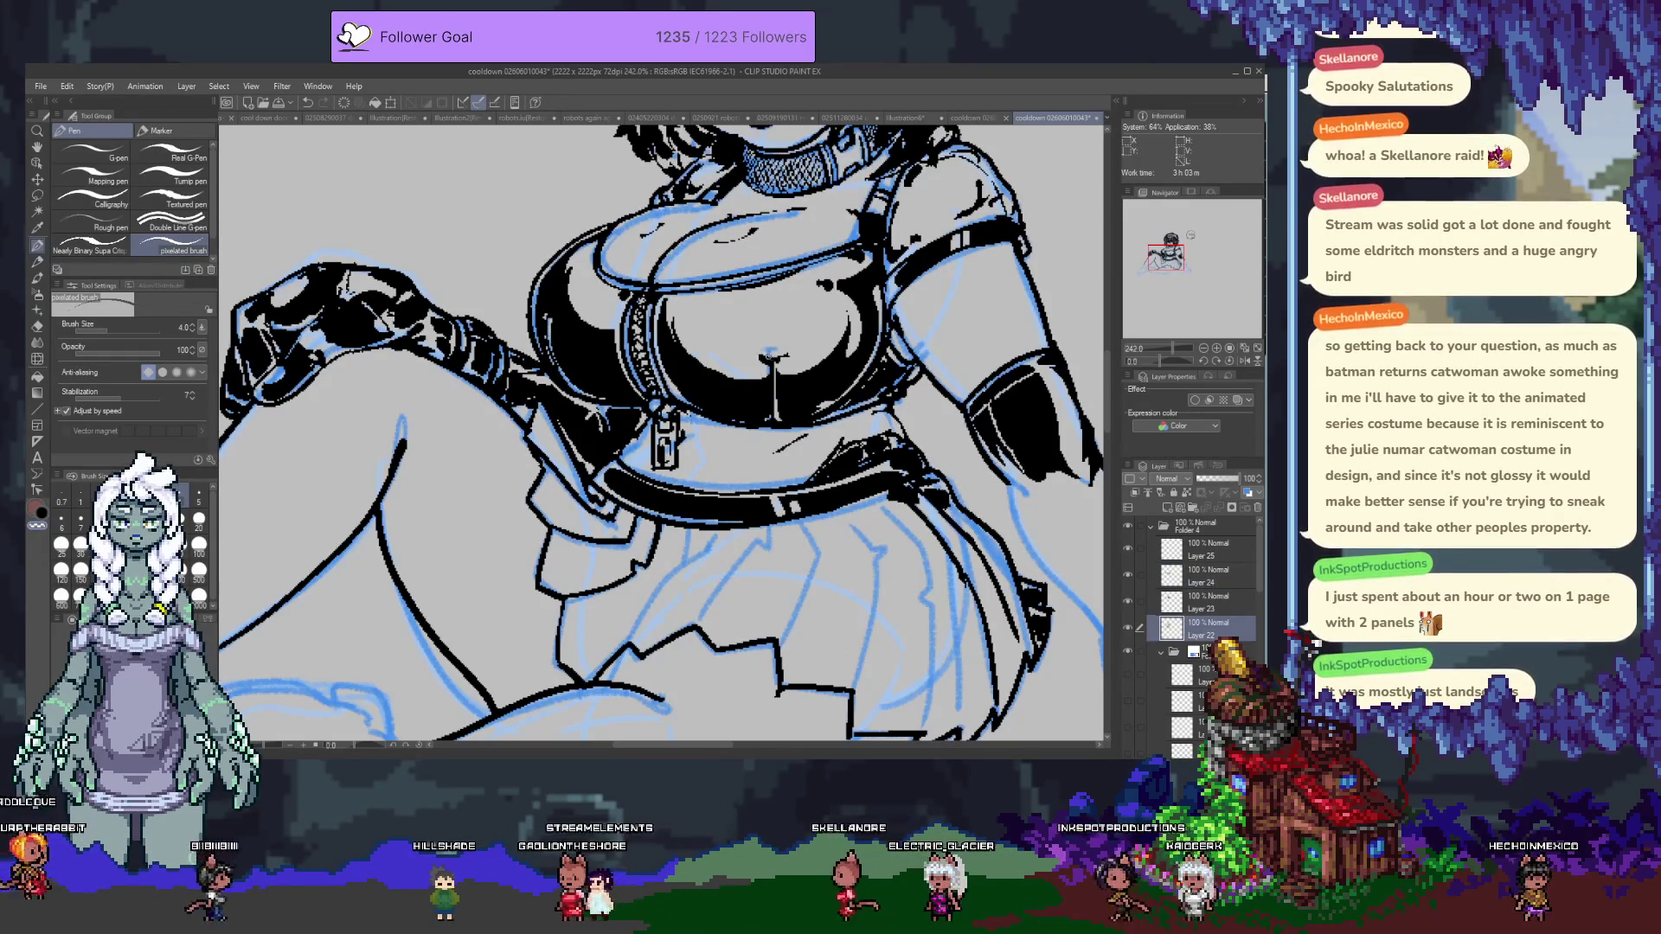
ctrl+shift+click(770, 358)
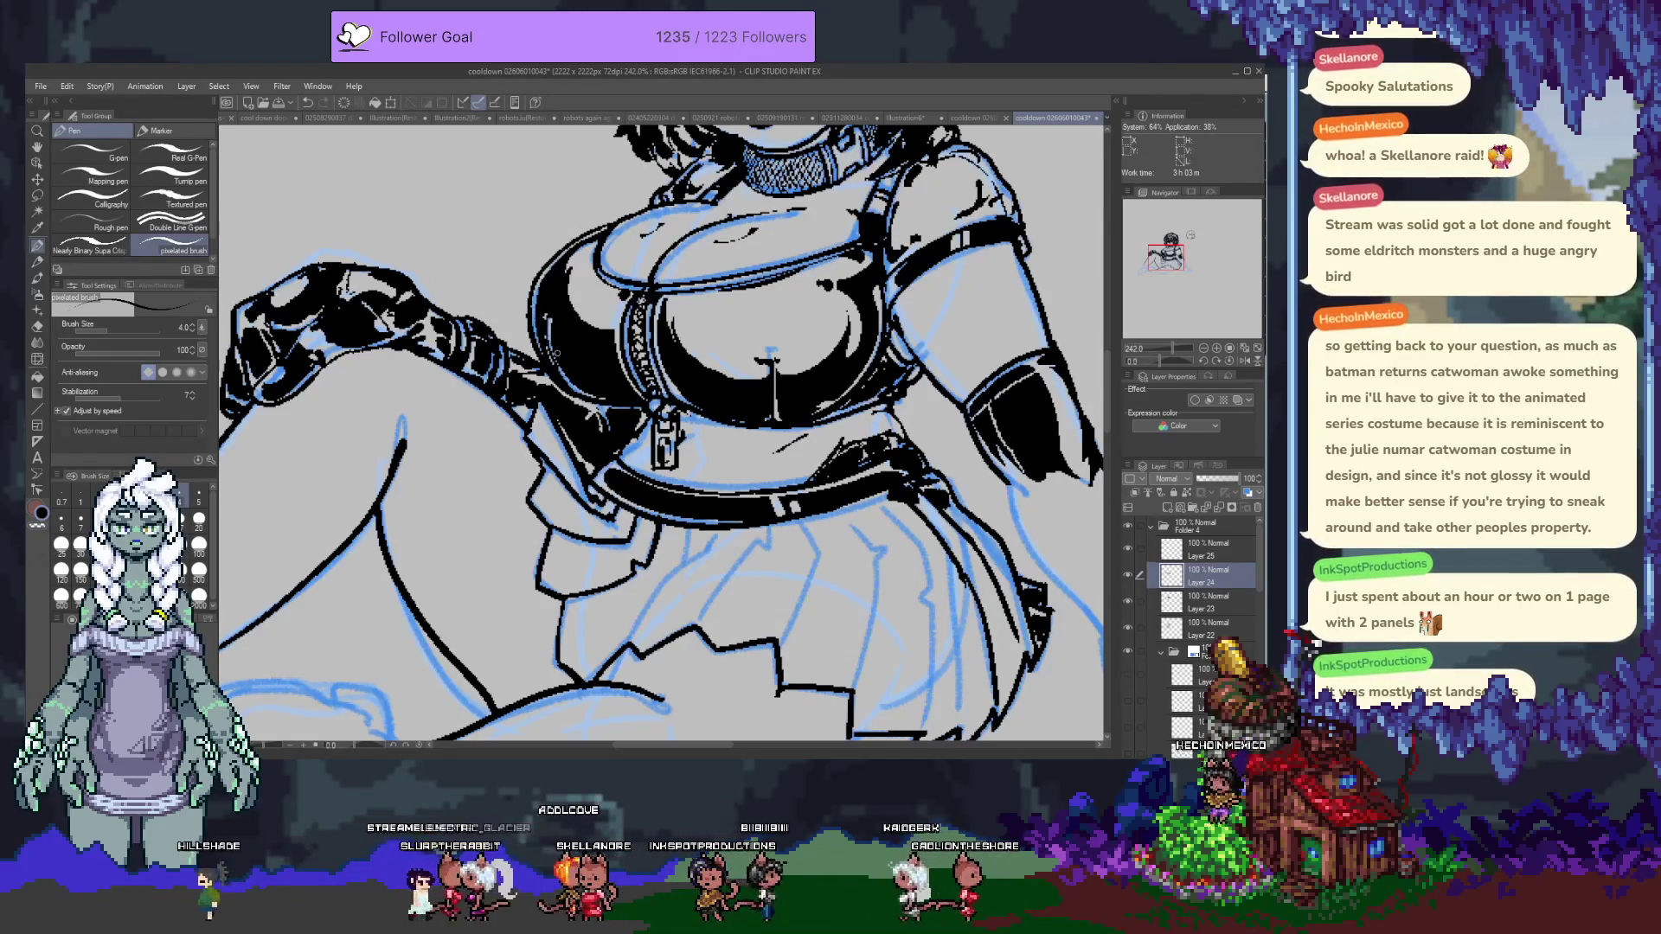
mouse_move(752, 363)
mouse_down()
mouse_move(700, 519)
mouse_move(650, 274)
mouse_up()
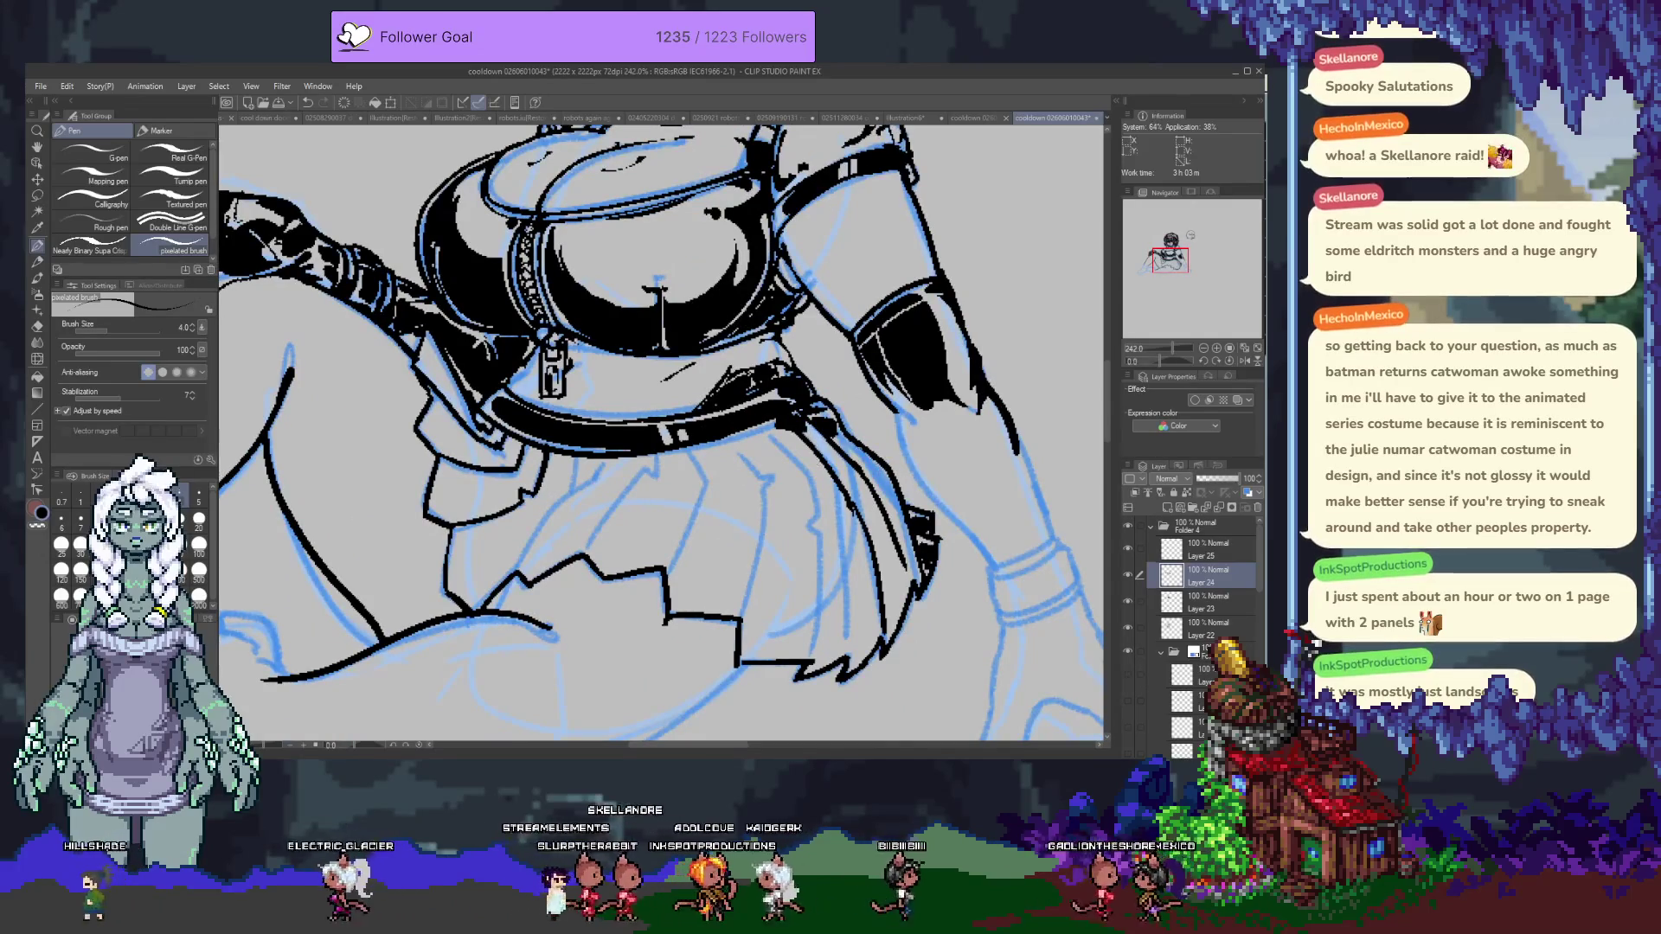
drag(826, 391, 727, 510)
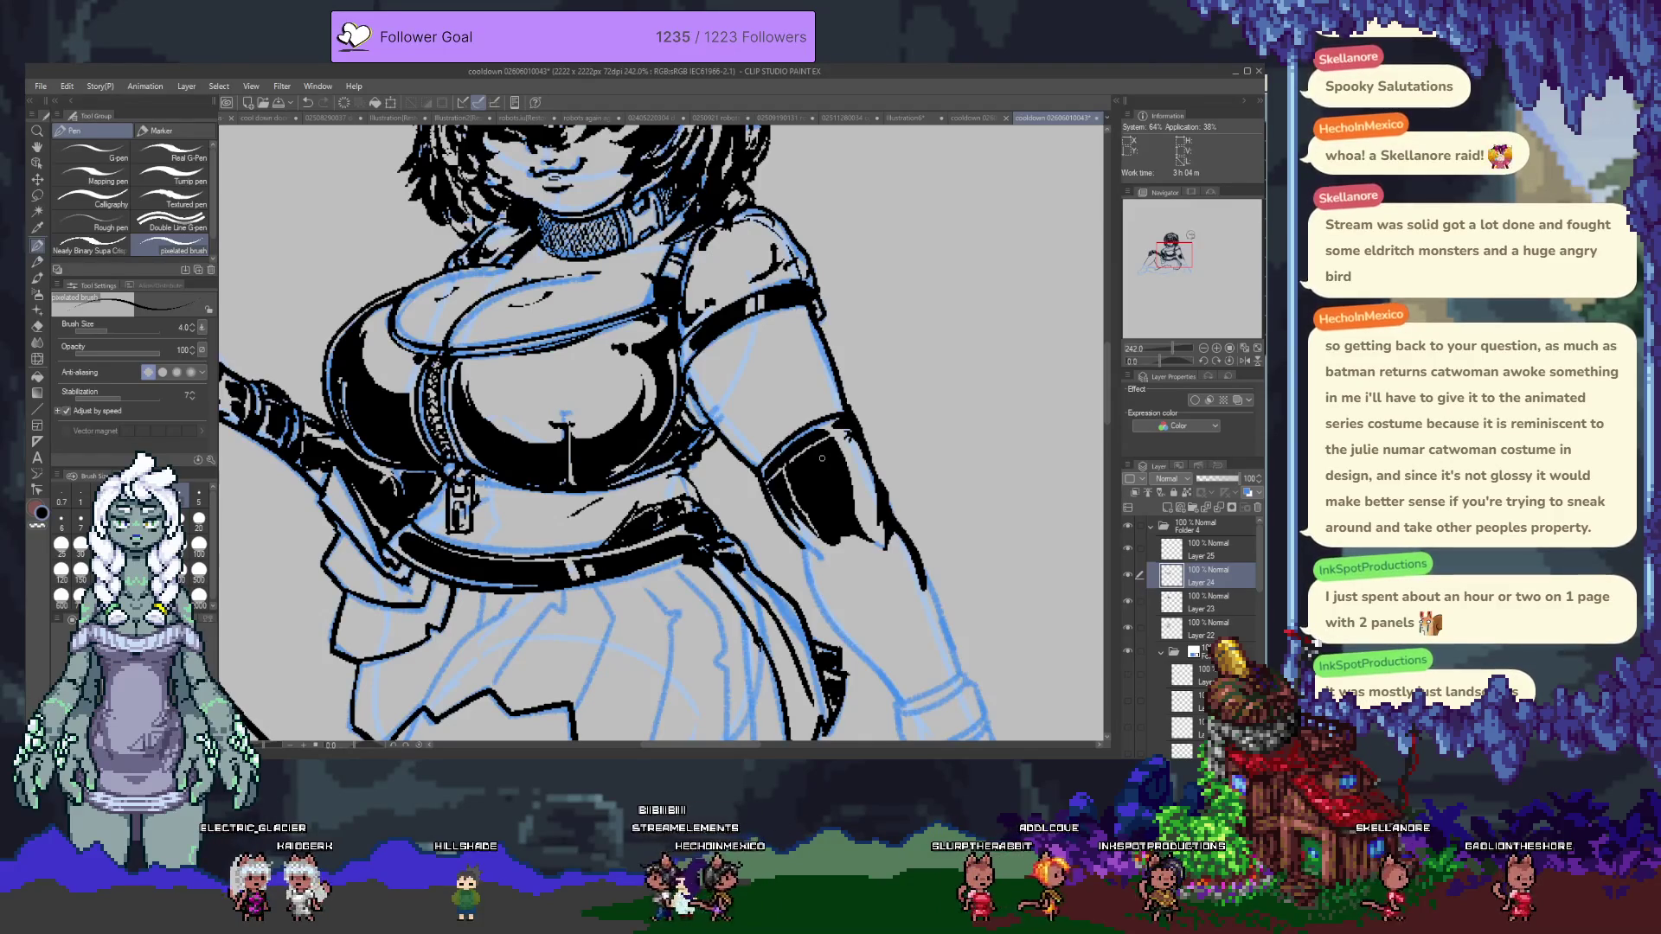
Select Layer 23 and zoom in to 644% on the face.
scroll(822, 458, up, 1)
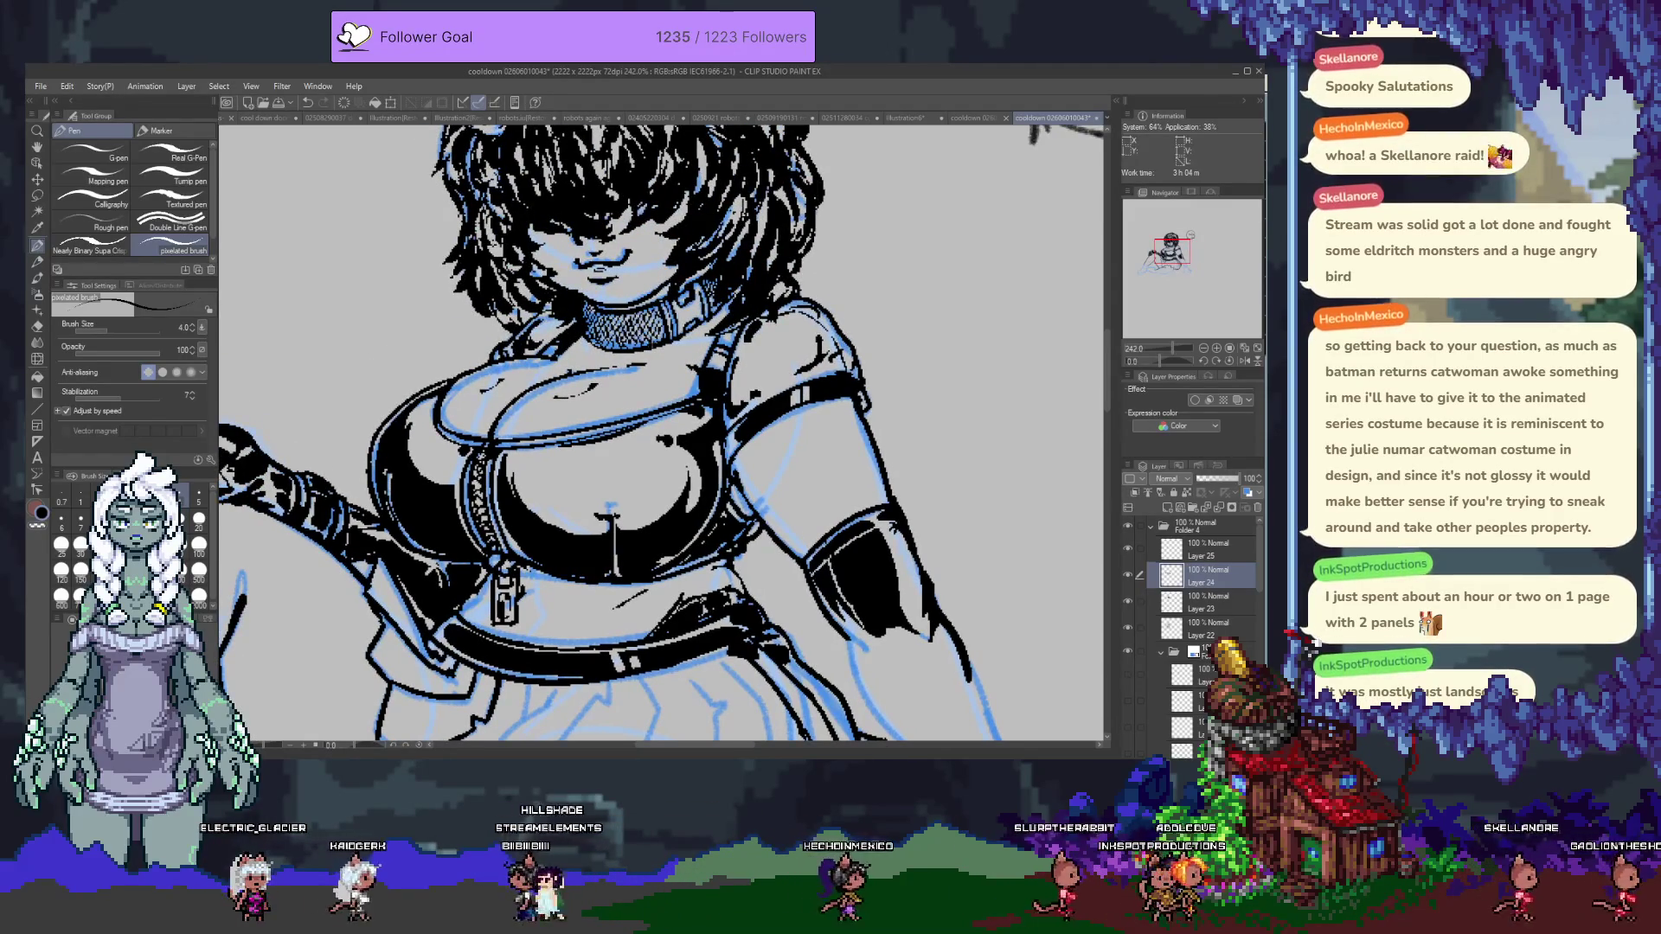
click(1206, 602)
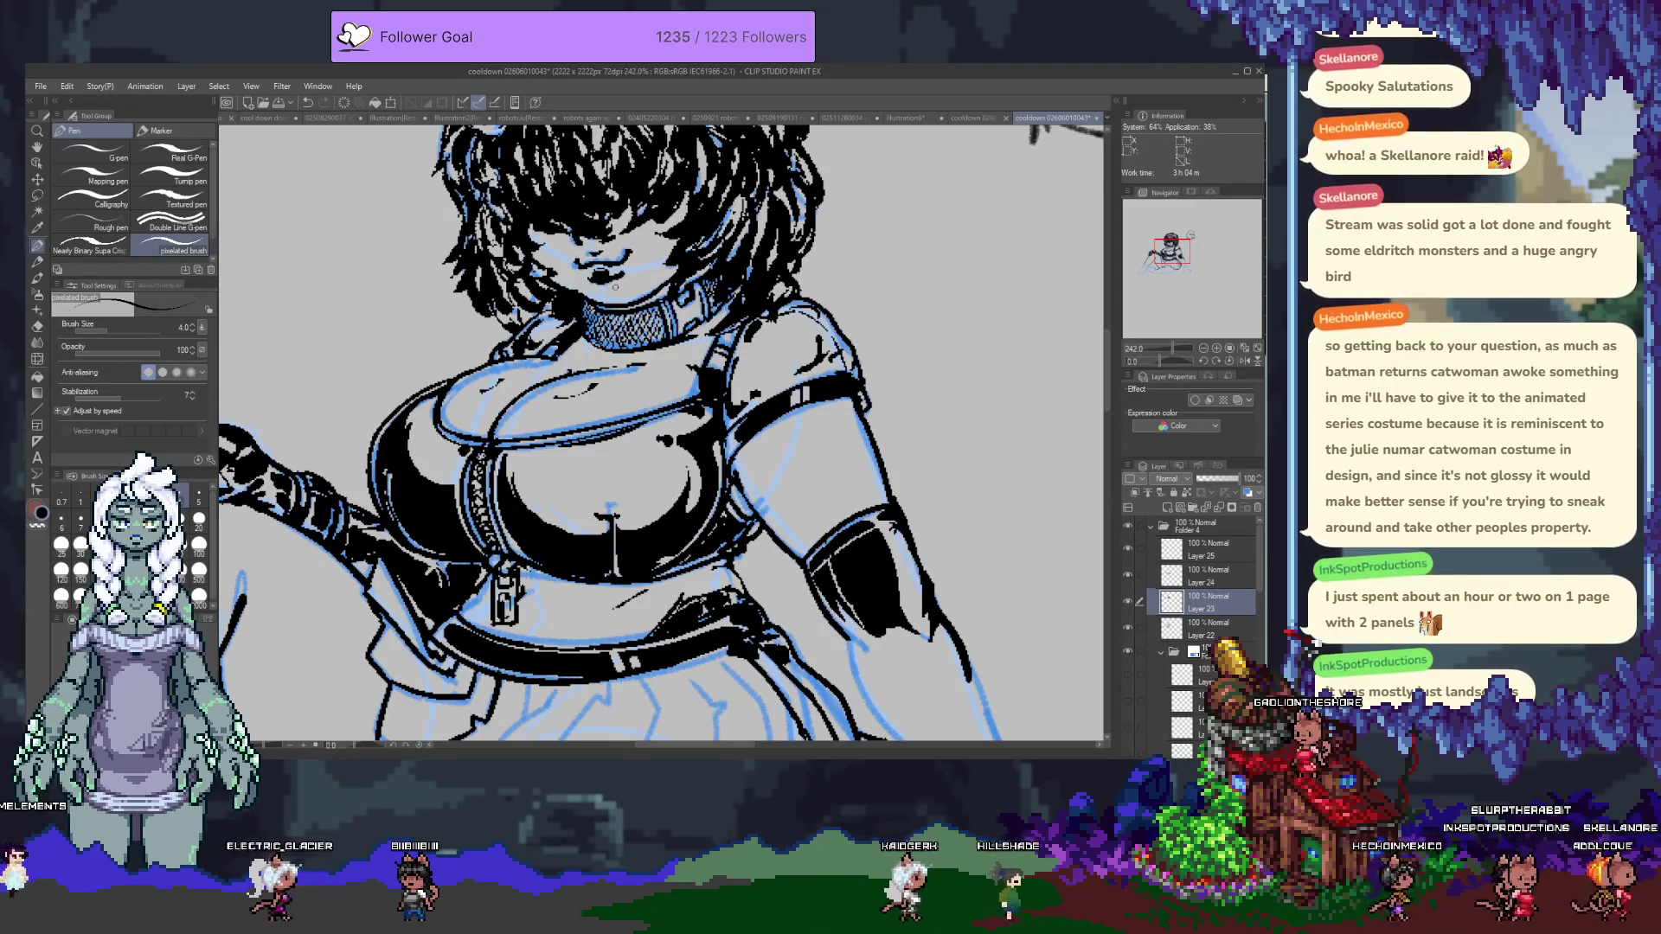
scroll(1116, 564, up, 5)
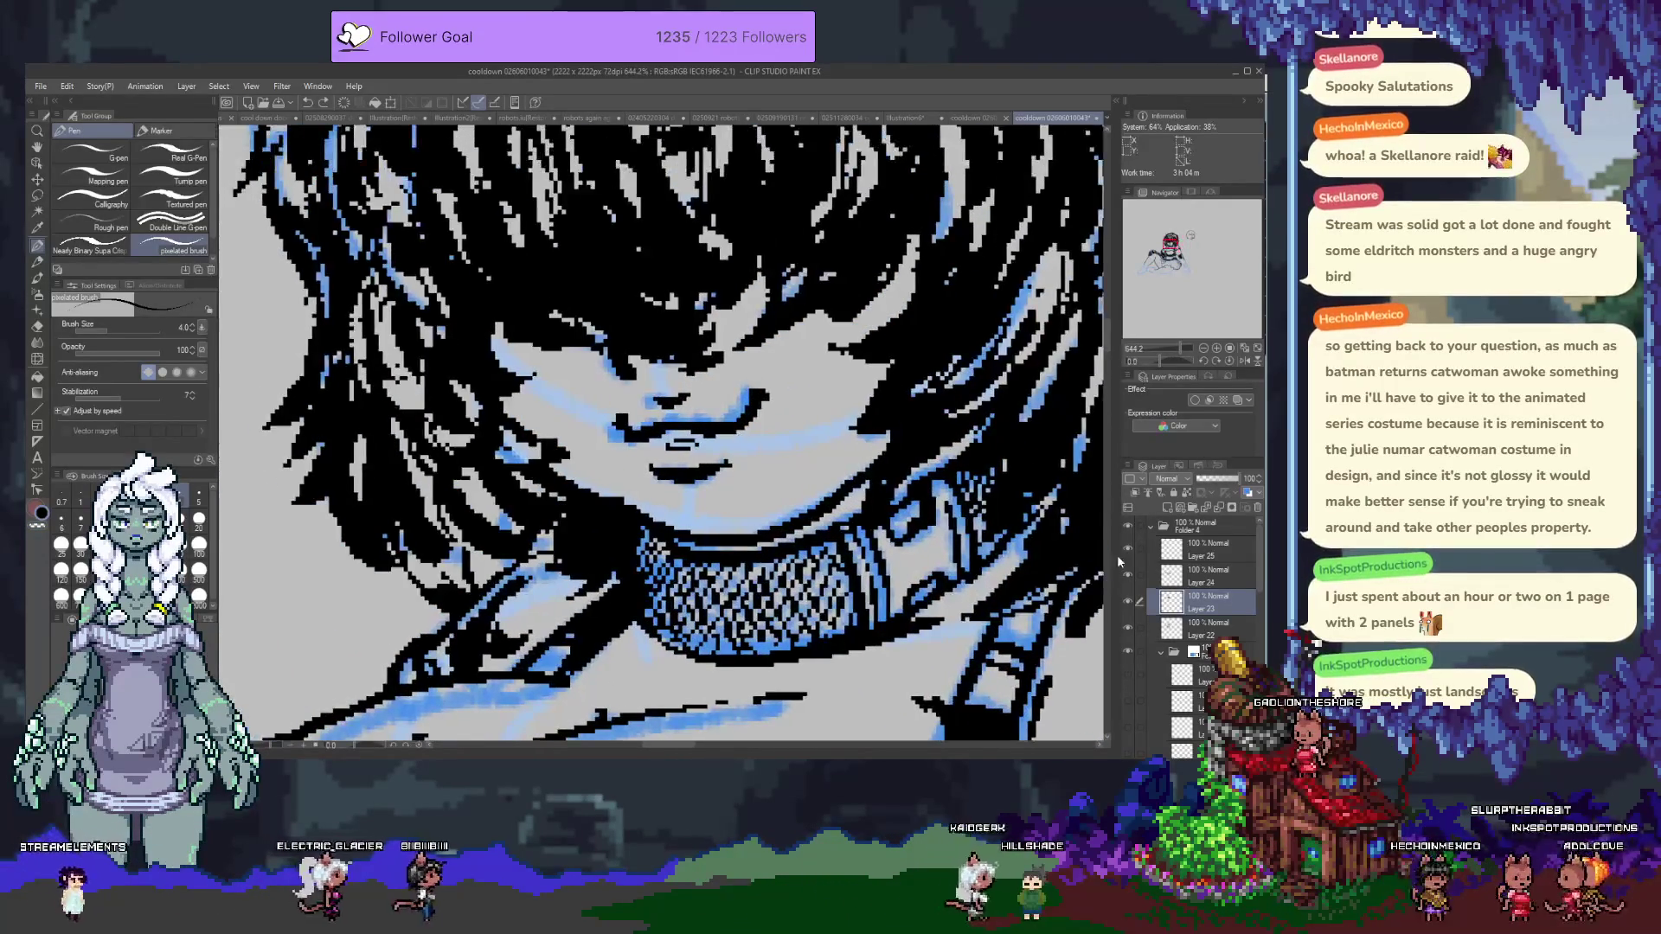
Add a new Layer 26 and frame the face to ink the lips.
click(1214, 546)
key(ctrl+shift+n)
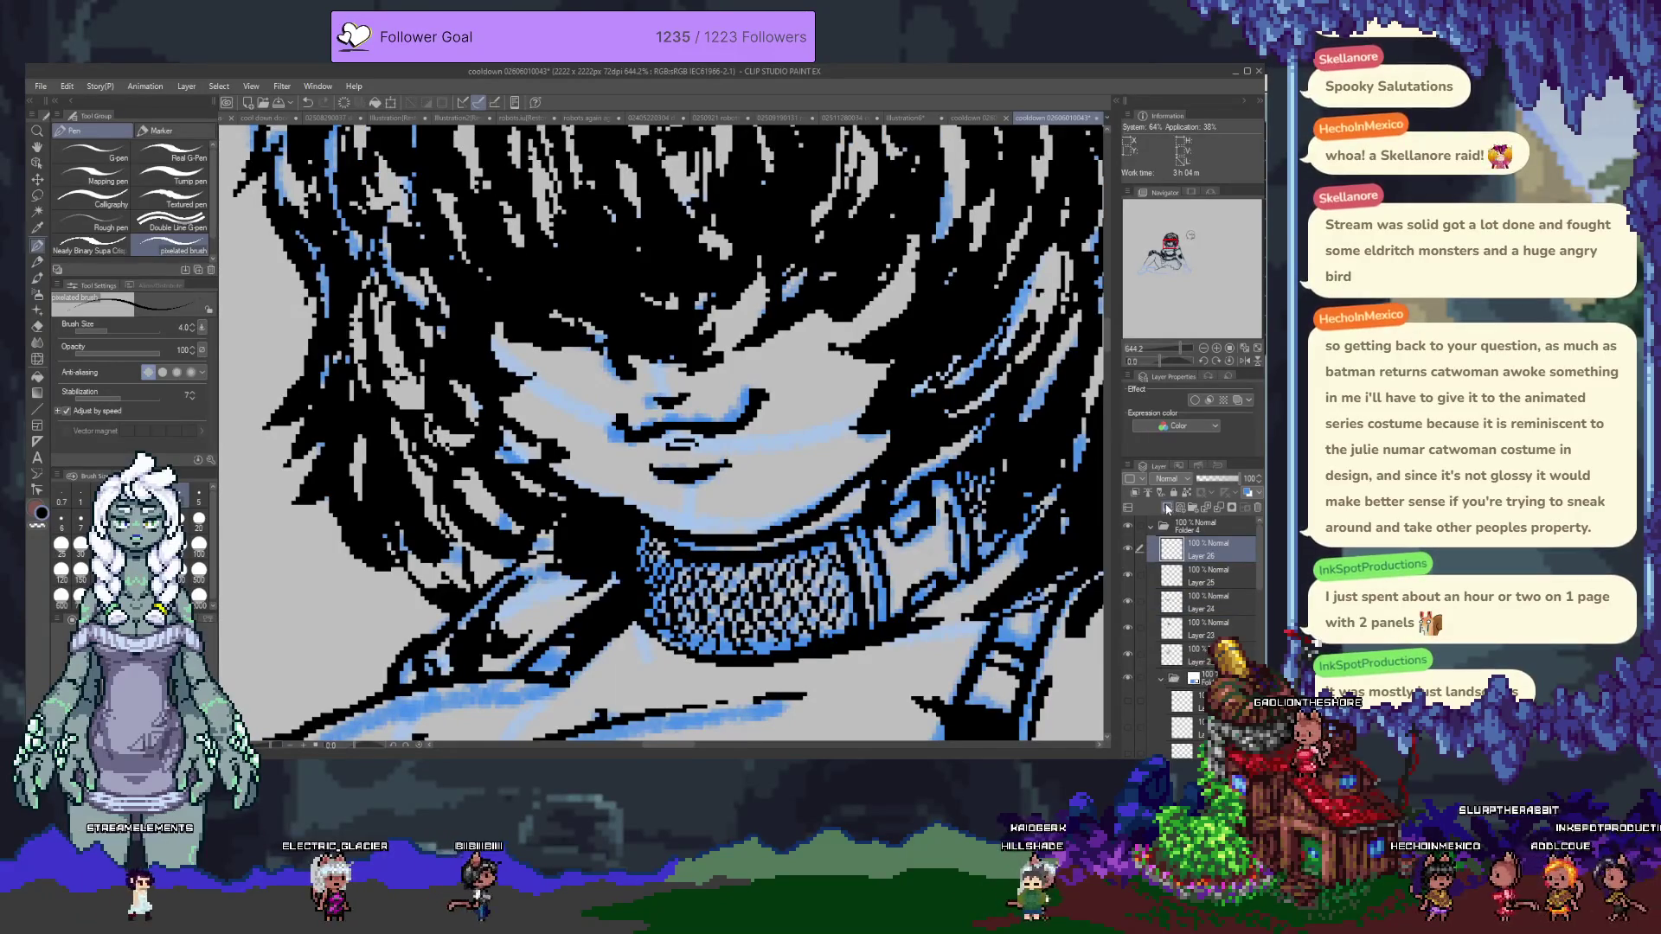
drag(645, 413, 602, 435)
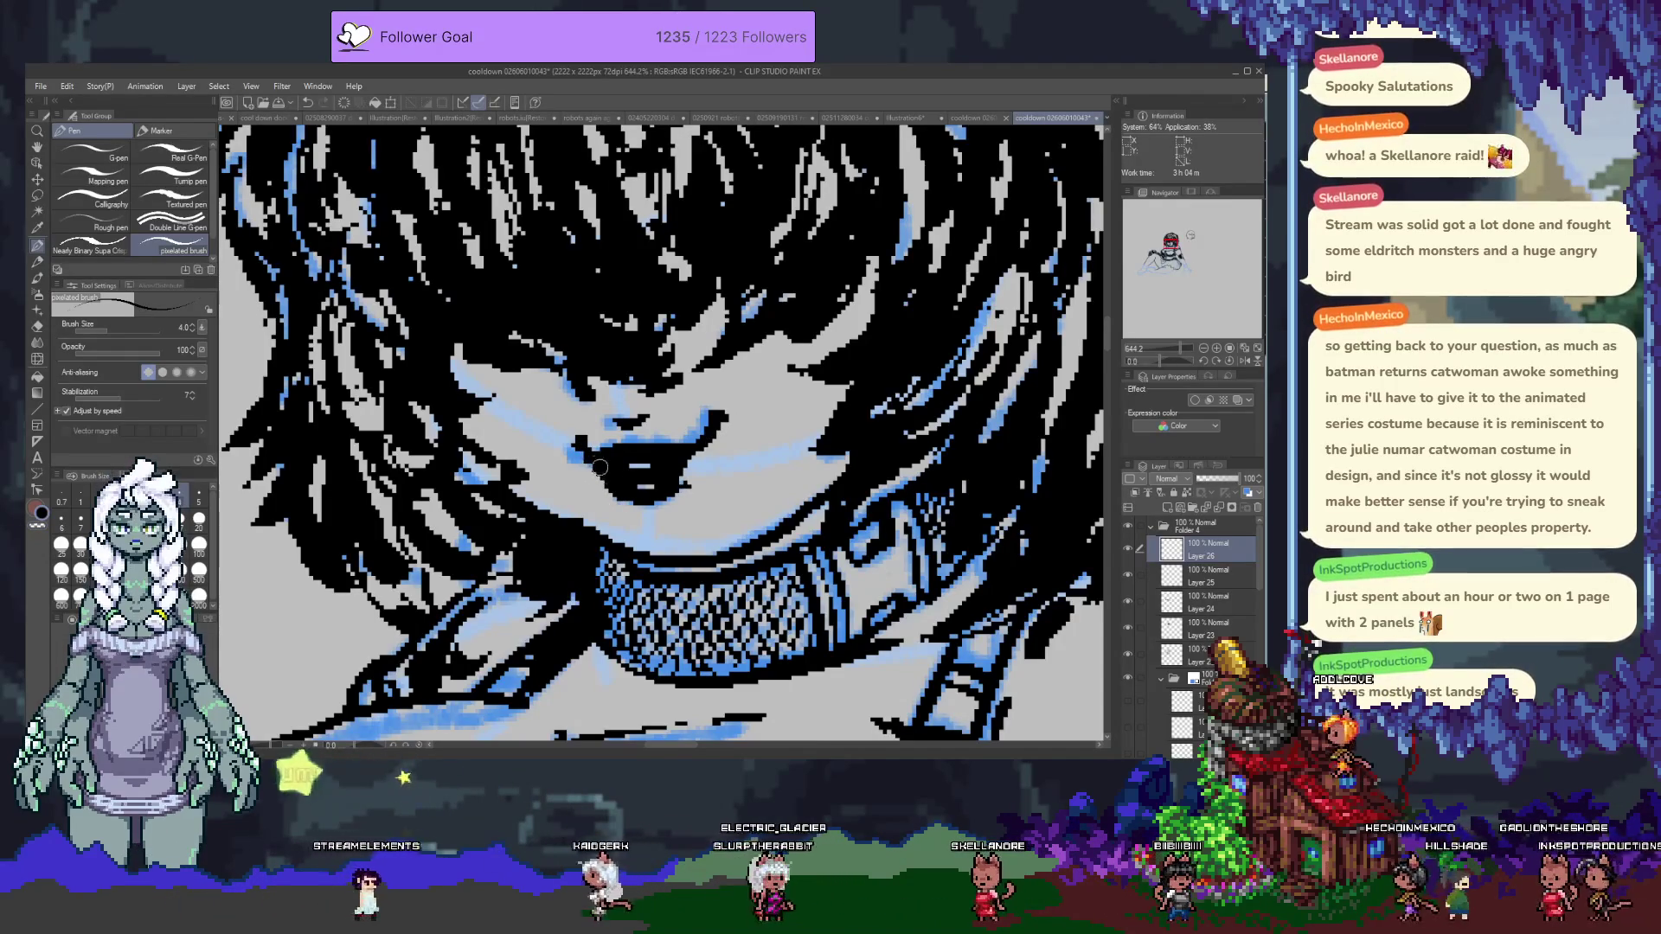
scroll(610, 522, down, 5)
scroll(667, 330, up, 2)
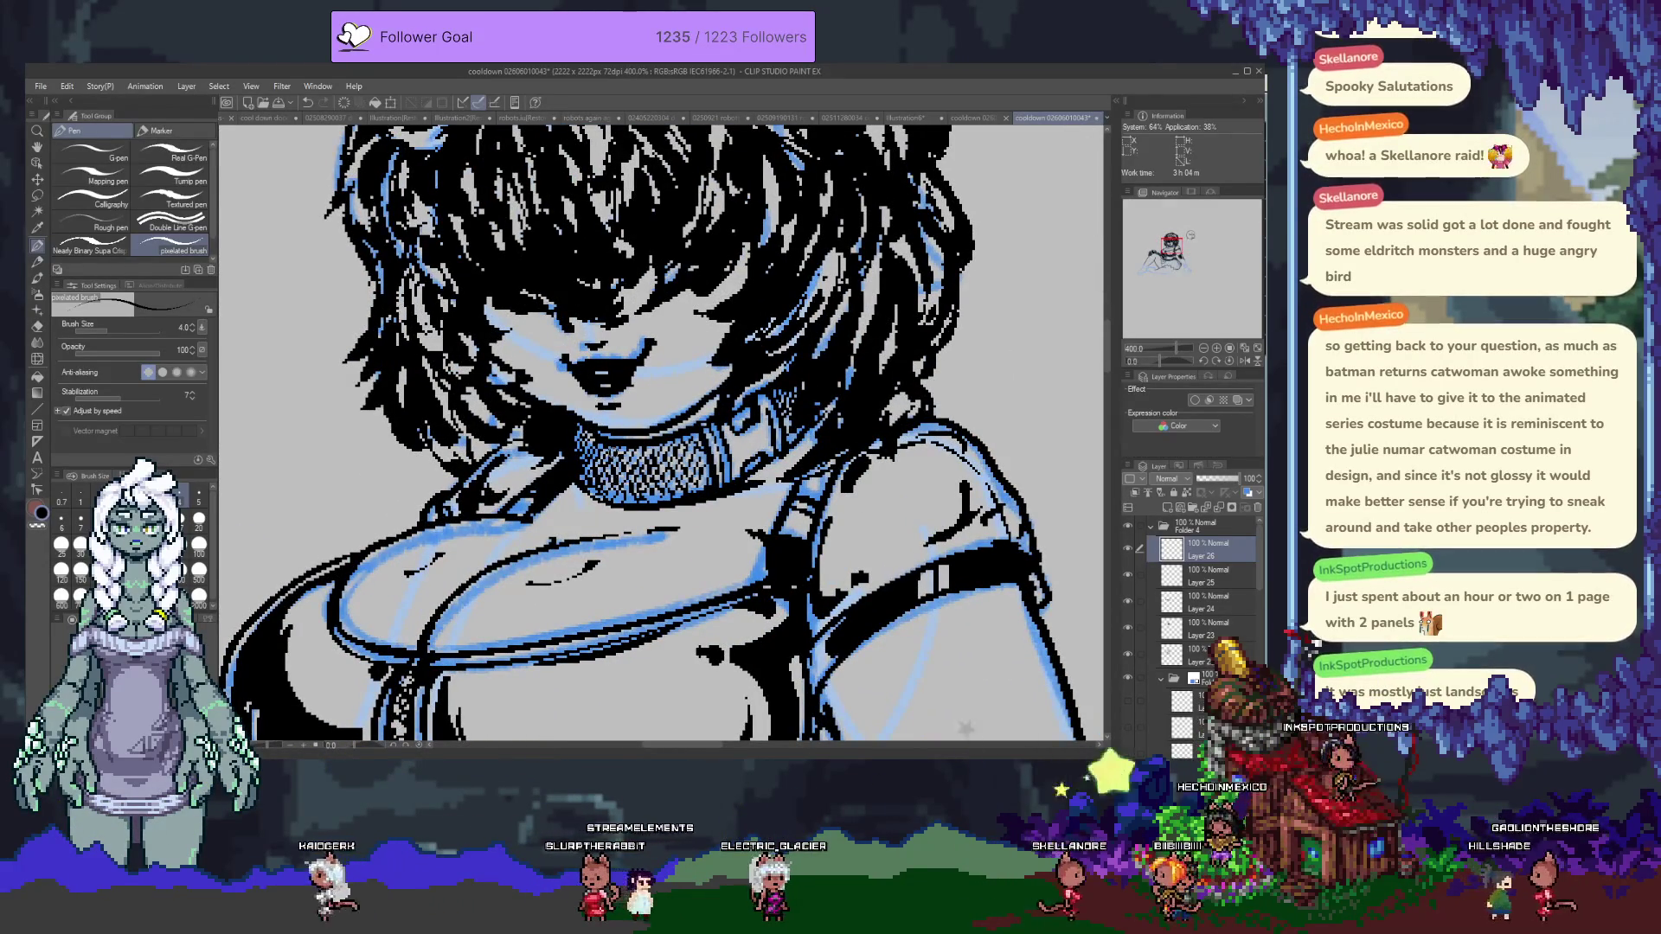
scroll(717, 478, down, 2)
scroll(627, 328, up, 3)
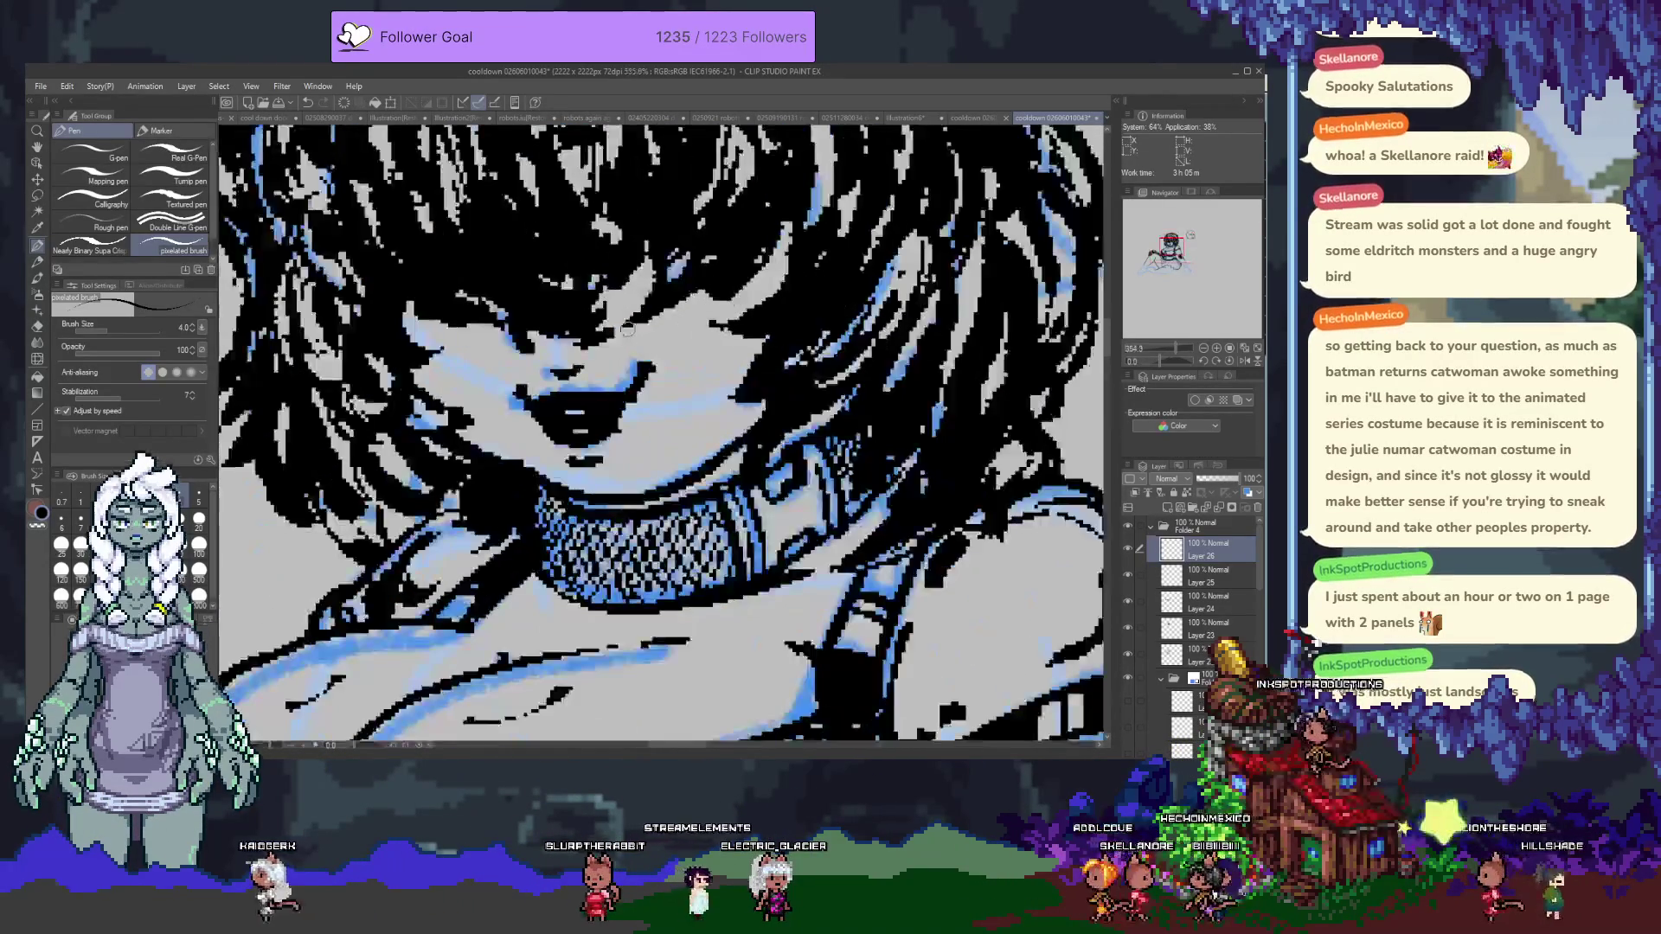
Give the white-filled layer a layer mask, then reselect Layer 26.
click(1198, 655)
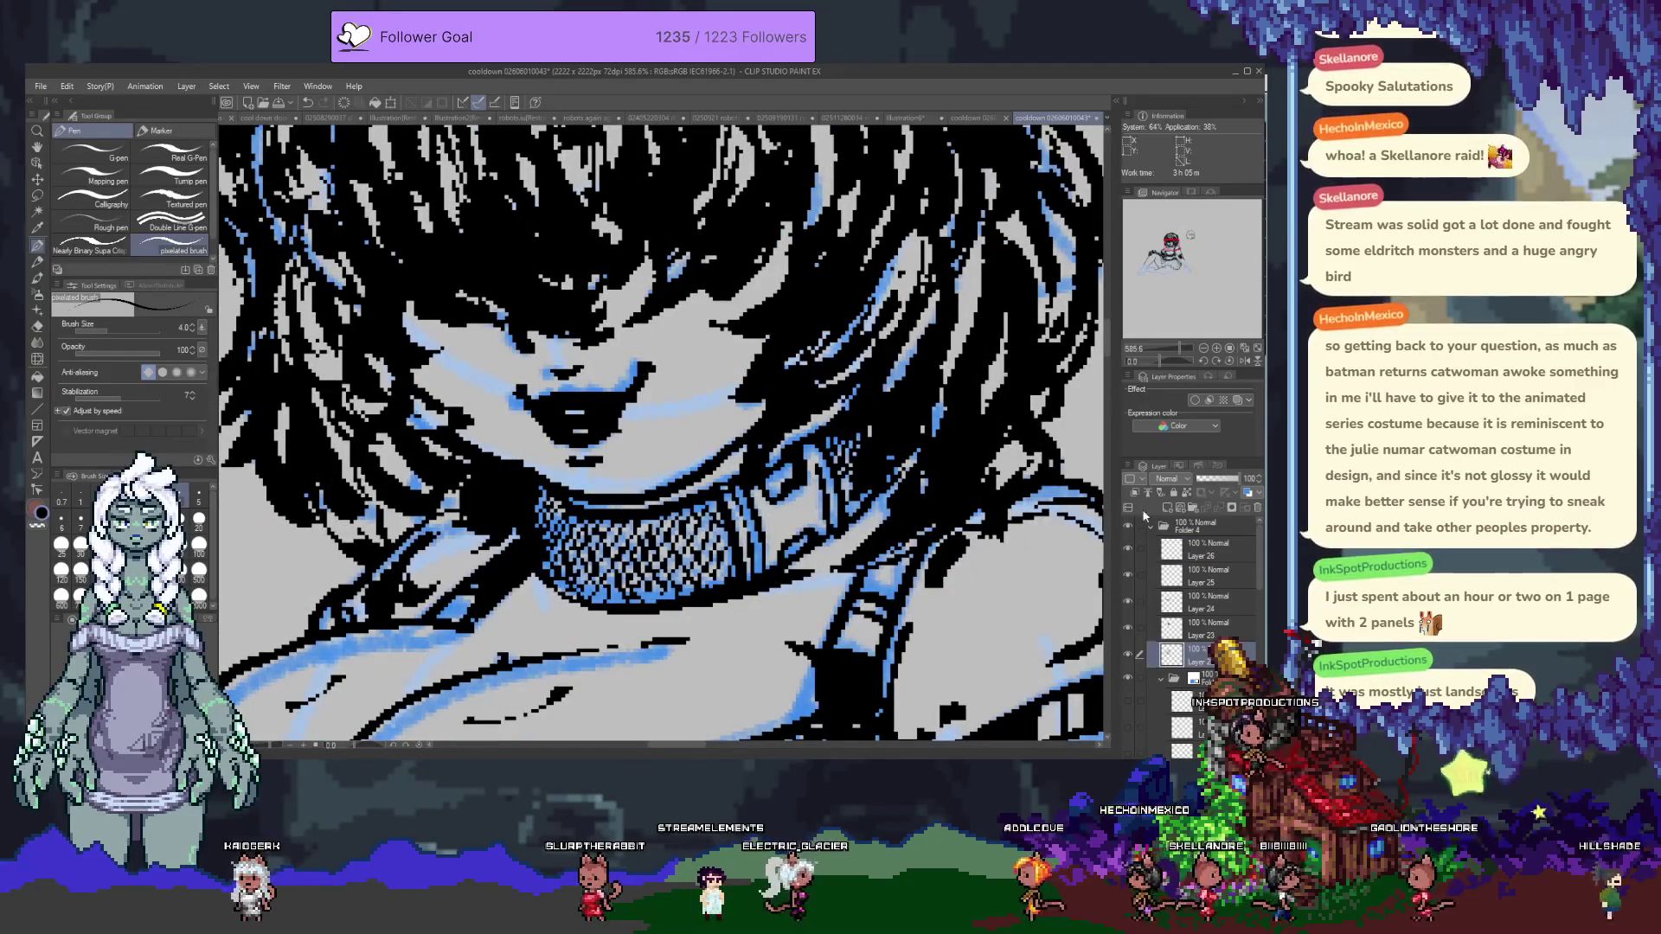
click(1216, 497)
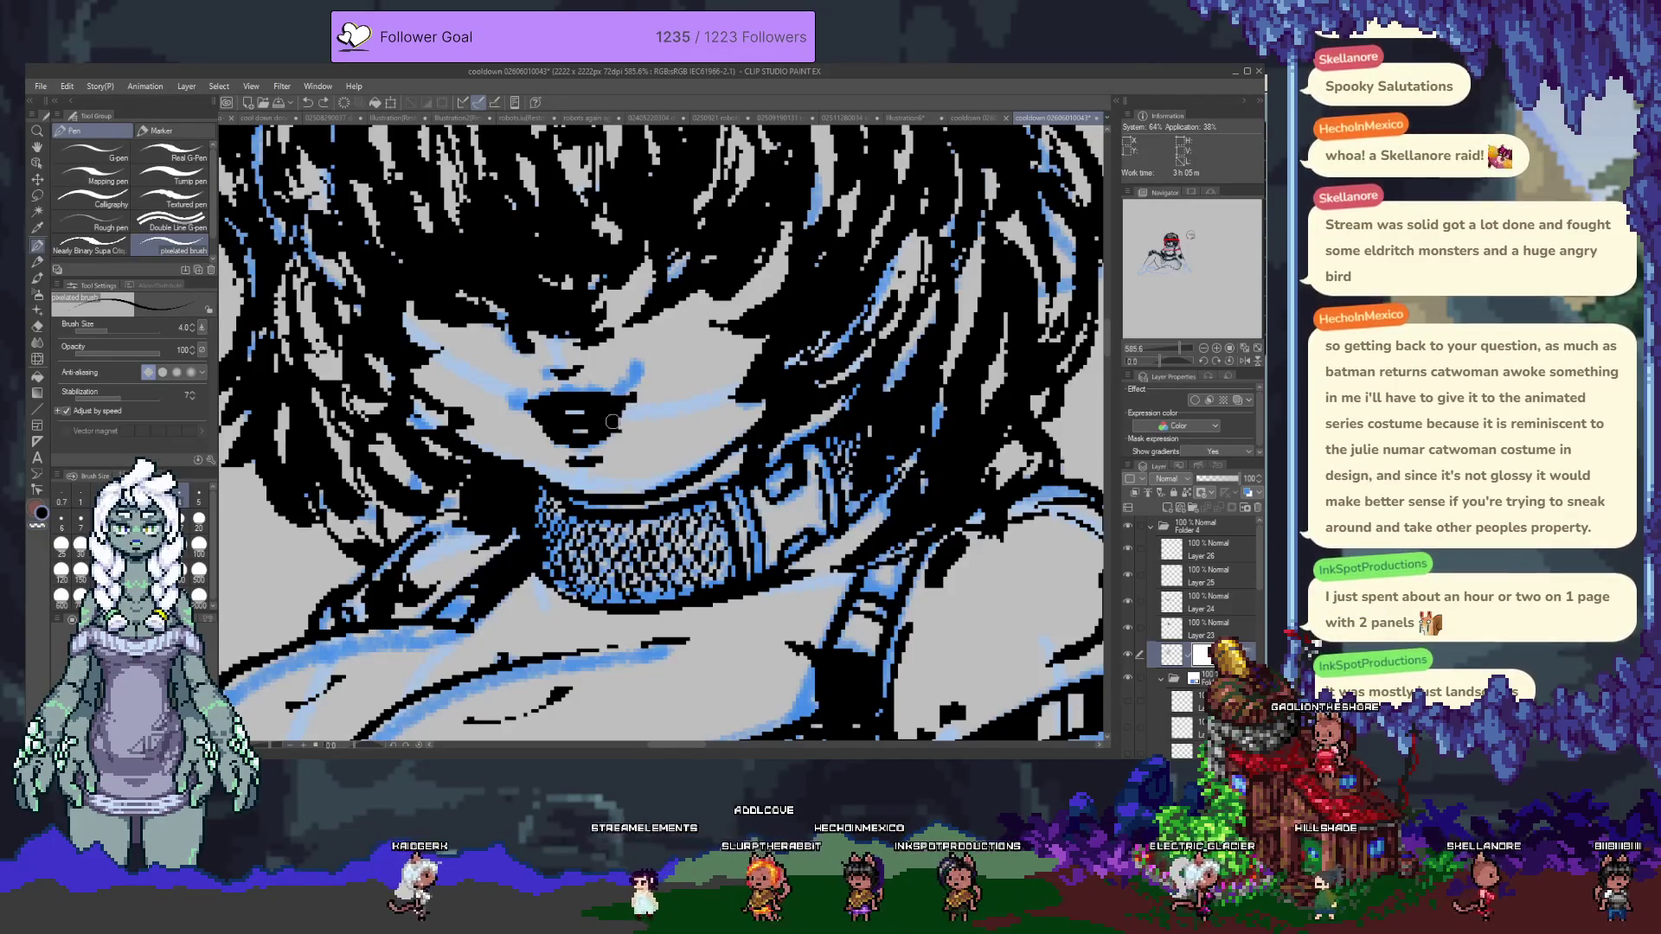
ctrl+shift+click(563, 423)
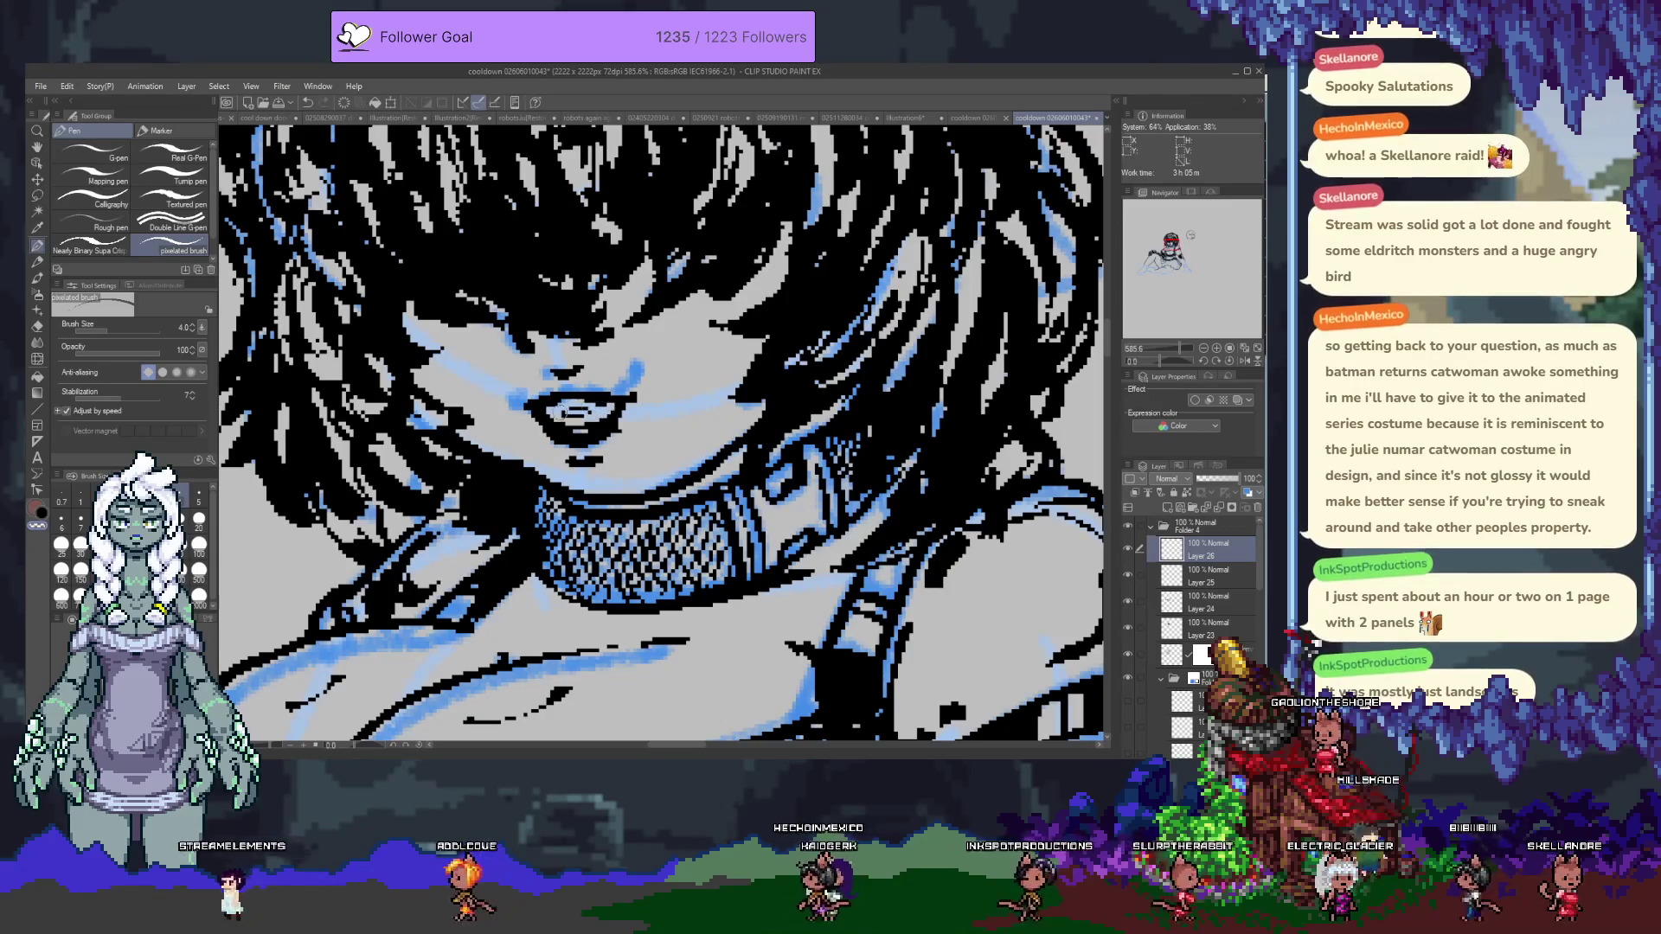
Zoom out to the whole figure, move Layer 26 below Layer 23, and select the masked layer.
key(ctrl+minus)
key(ctrl+minus)
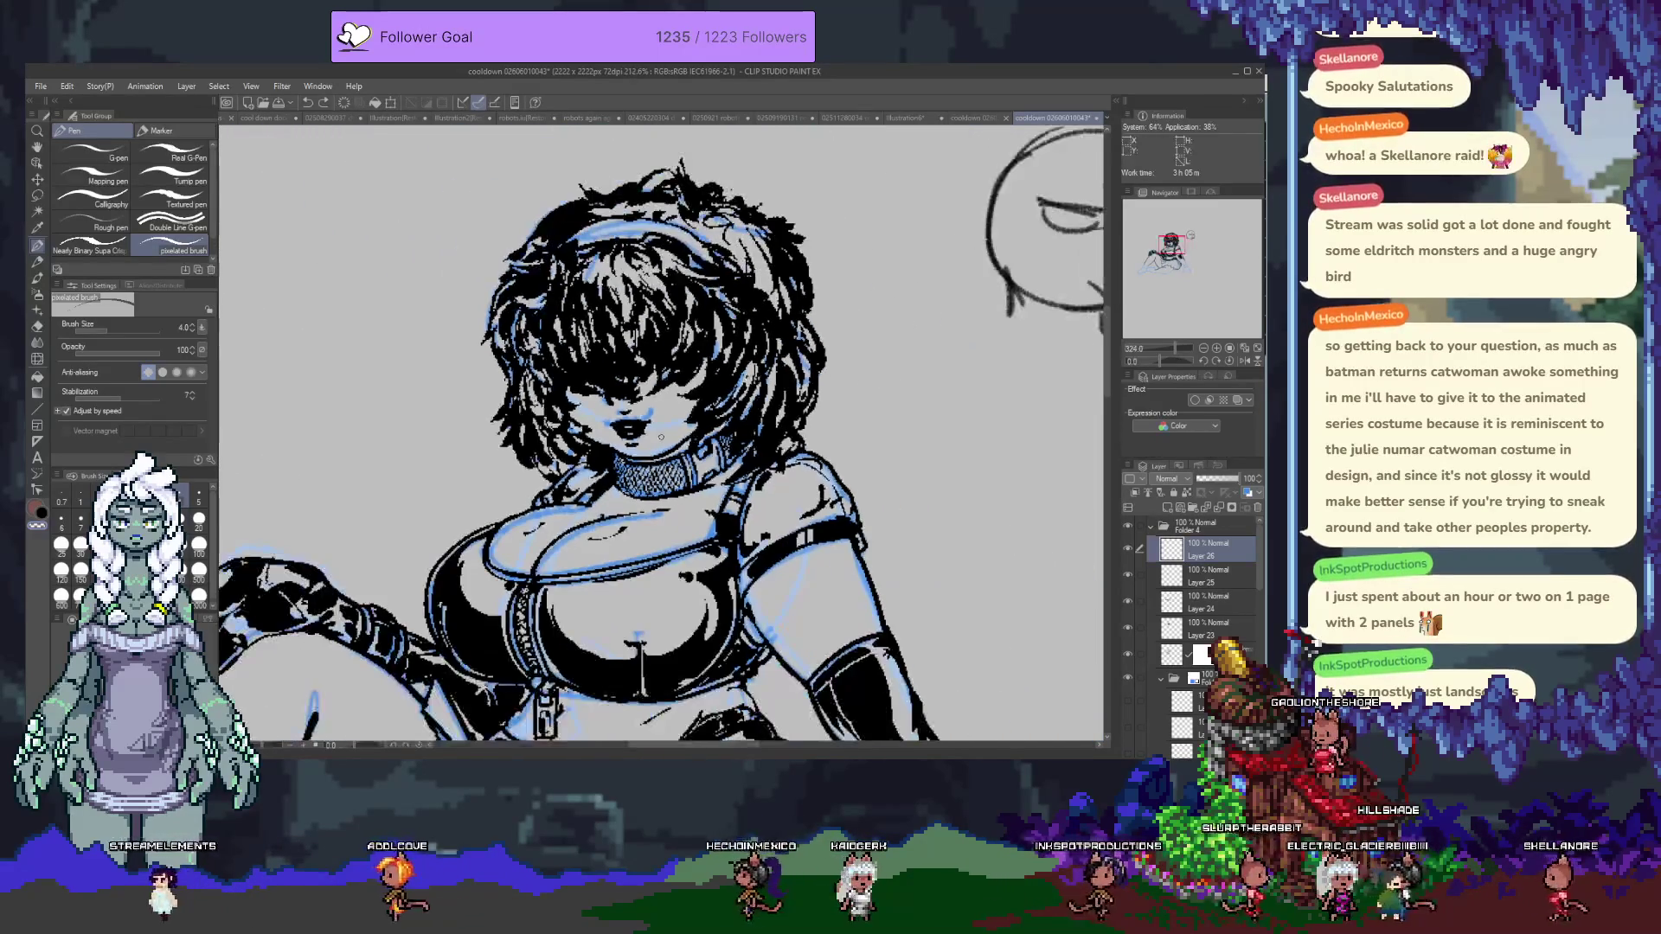
key(ctrl+minus)
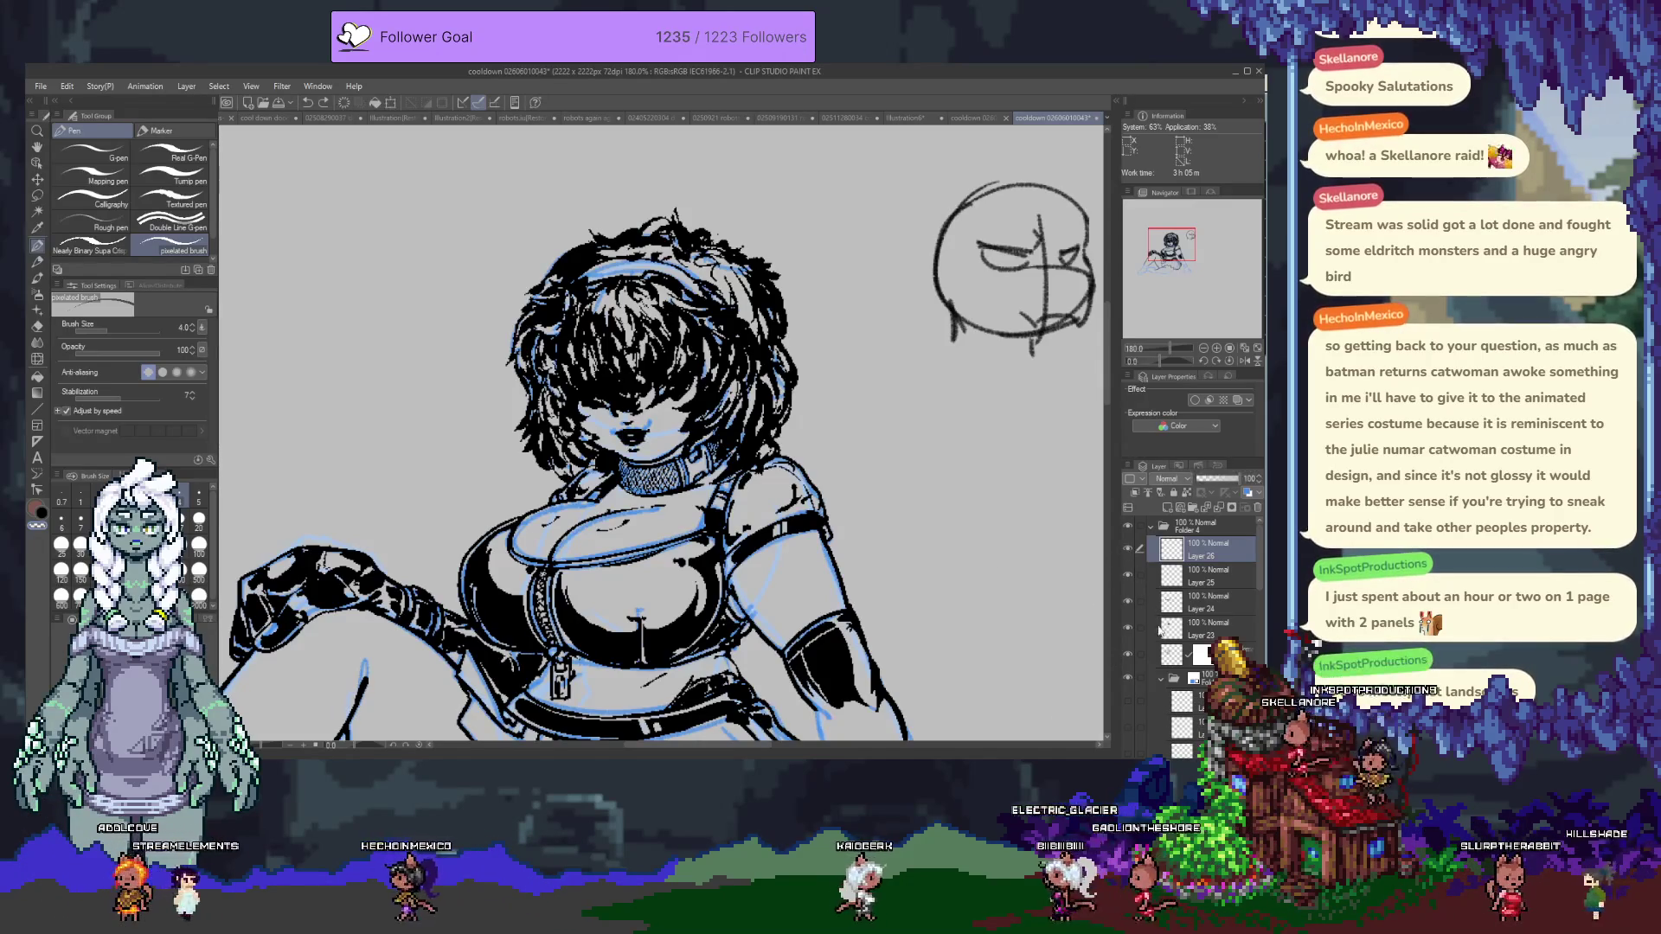
click(1130, 655)
click(1130, 656)
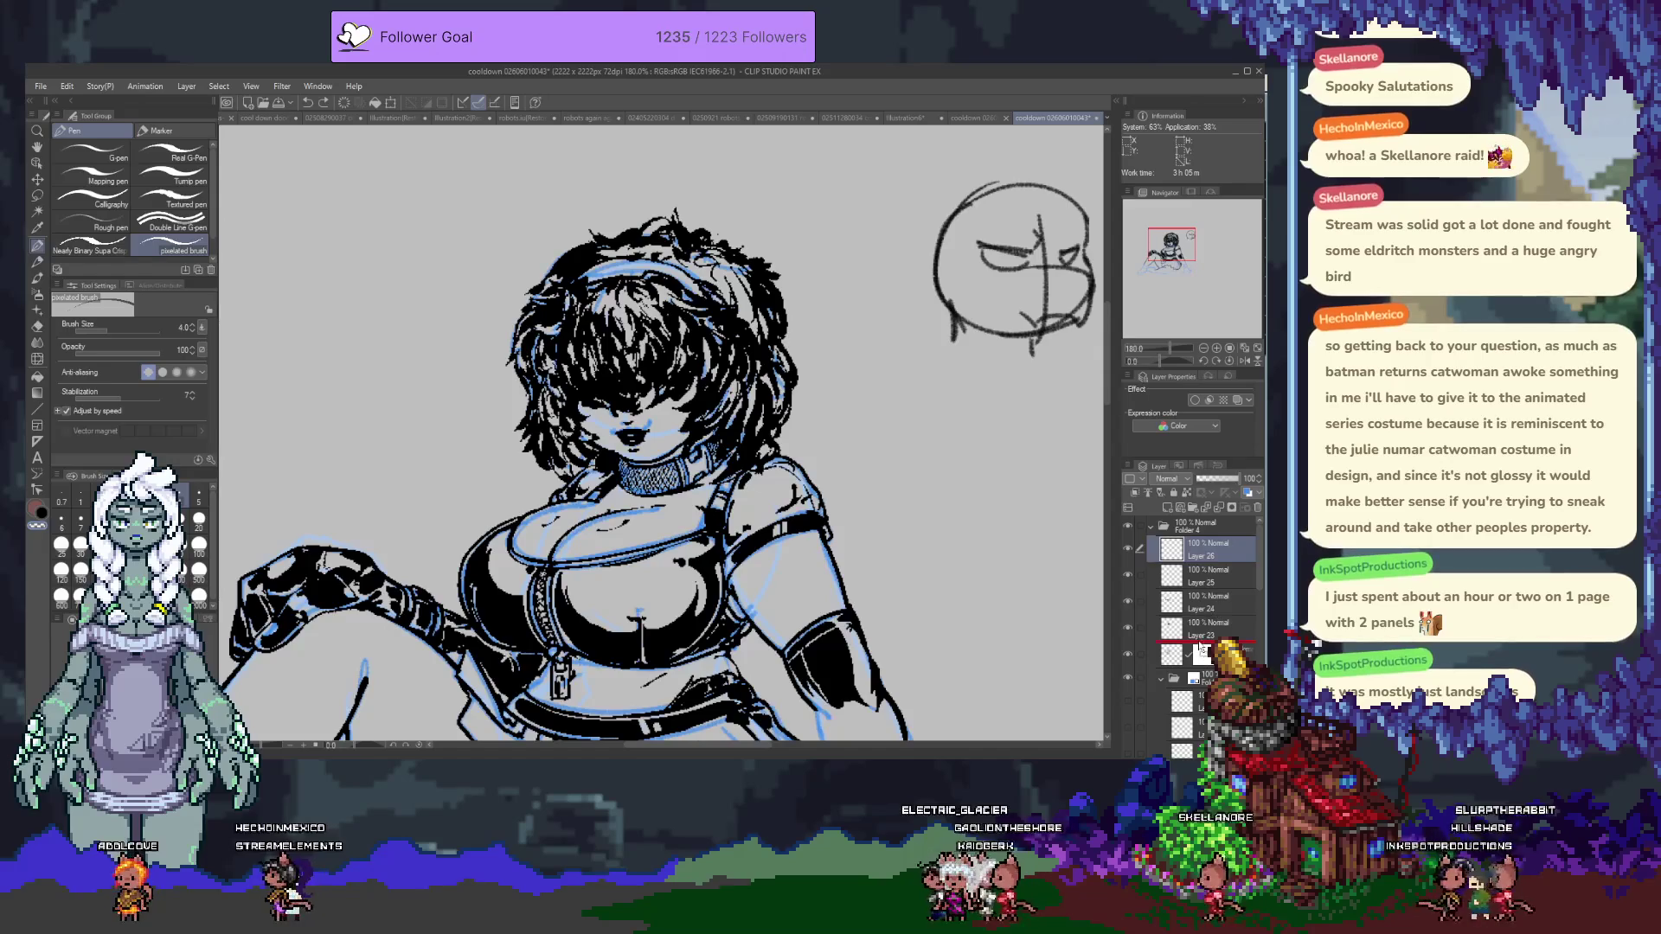
drag(1201, 650, 1201, 649)
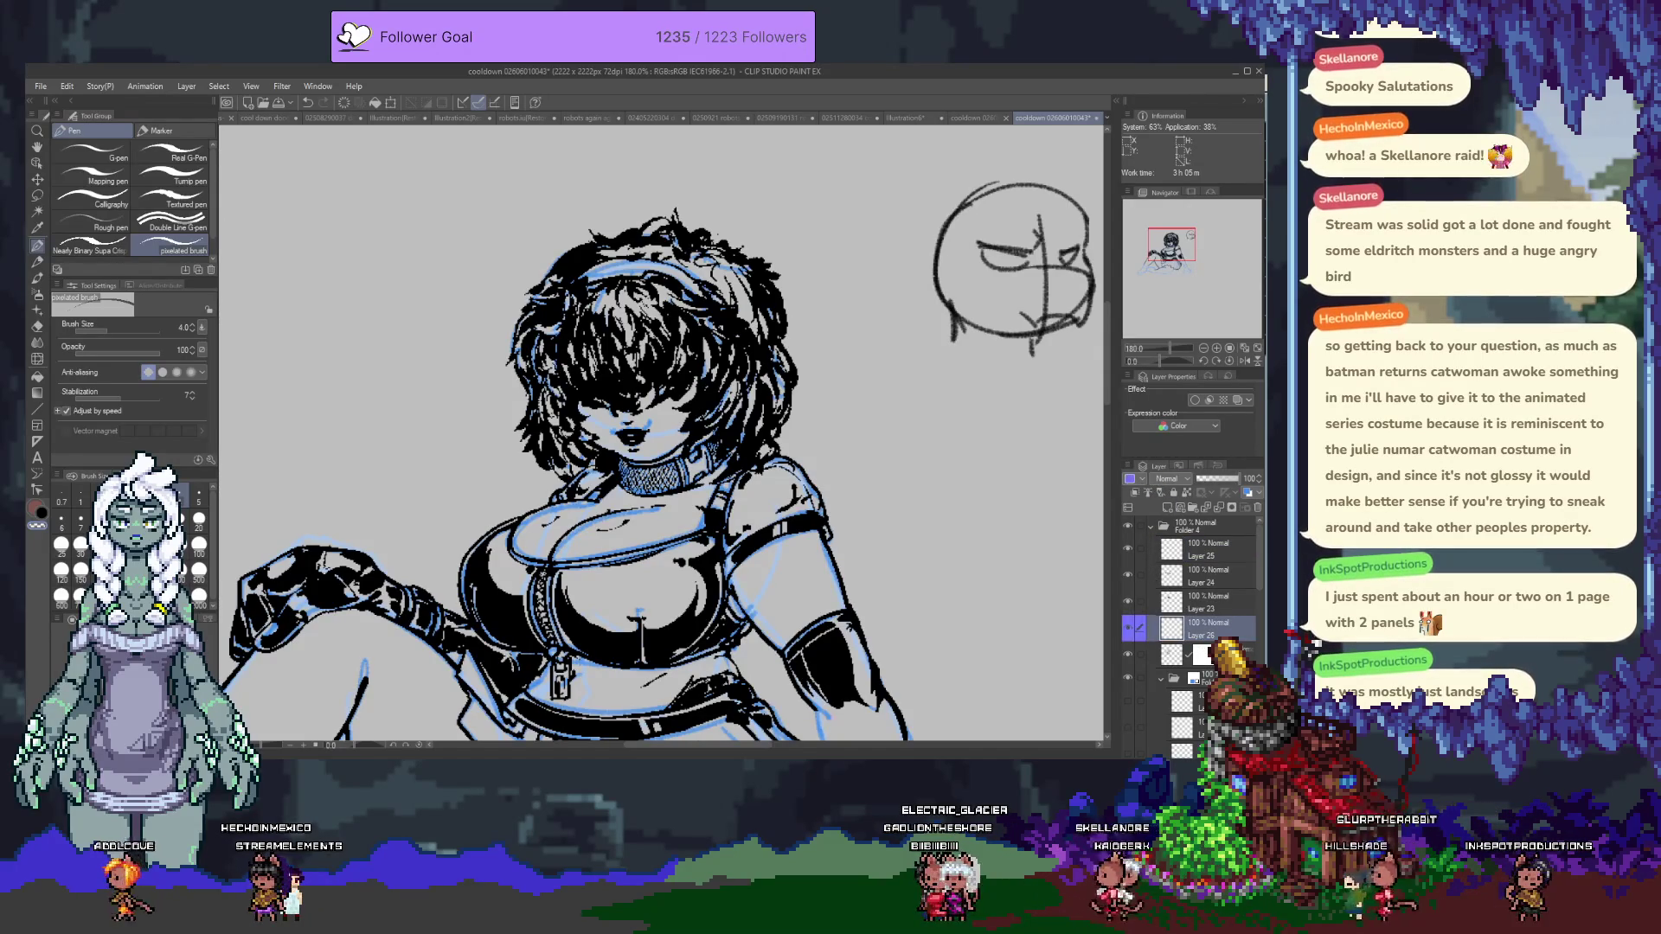
click(1198, 655)
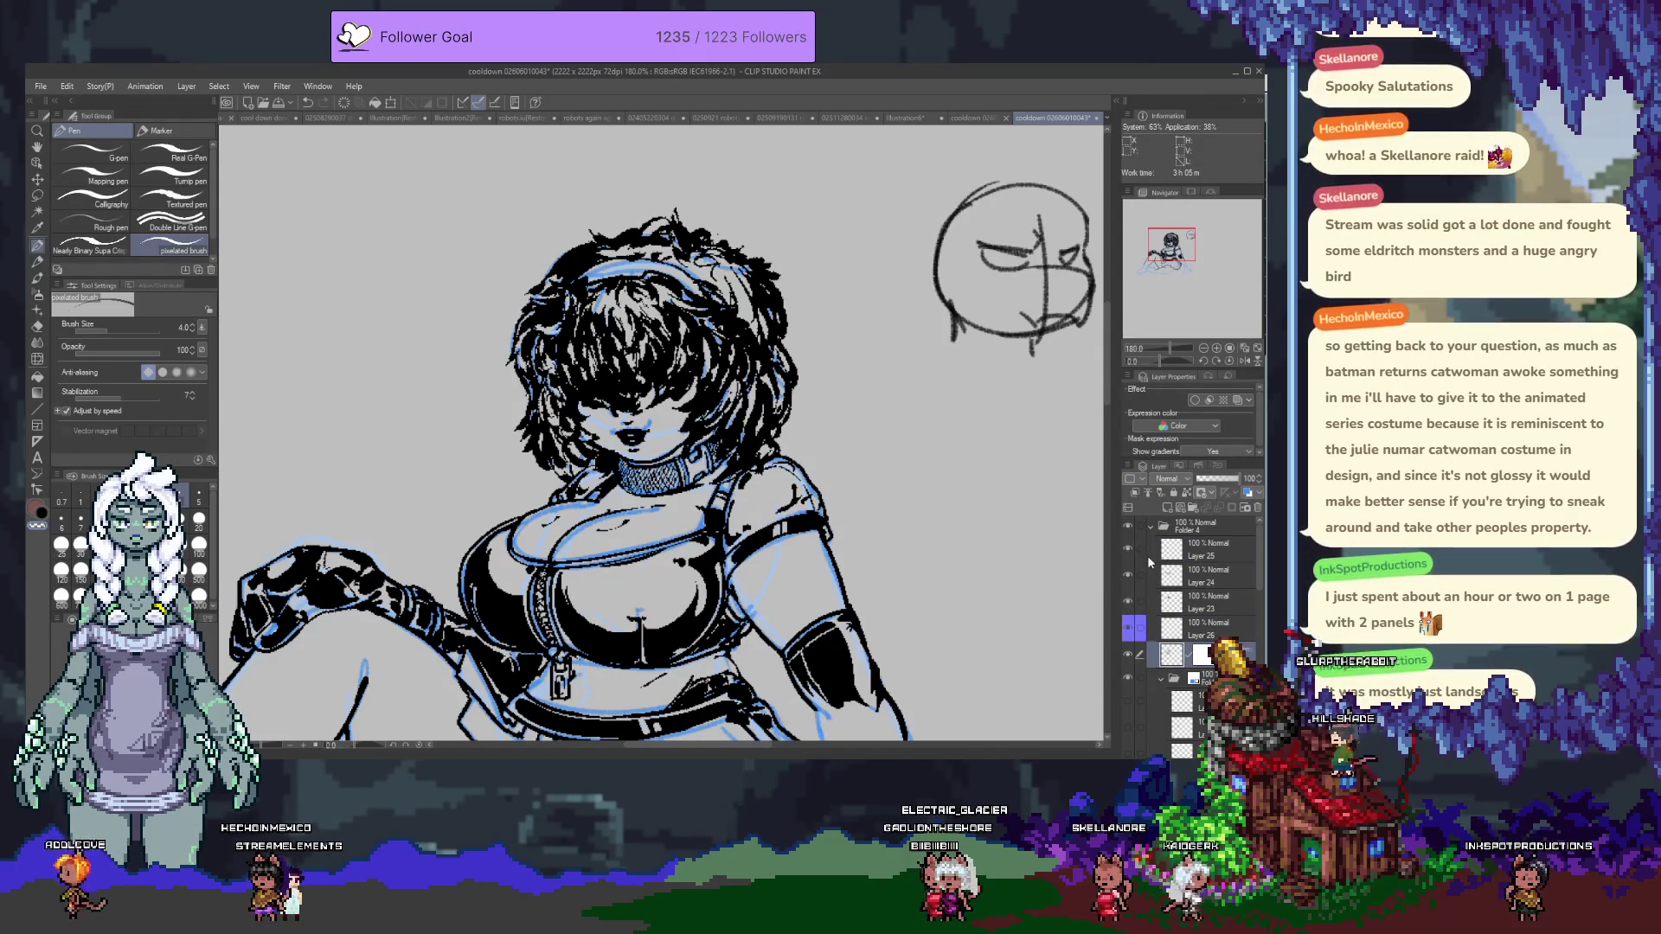
Compare ink layers by toggling them, then hide the blue sketch layer and zoom out.
click(1128, 631)
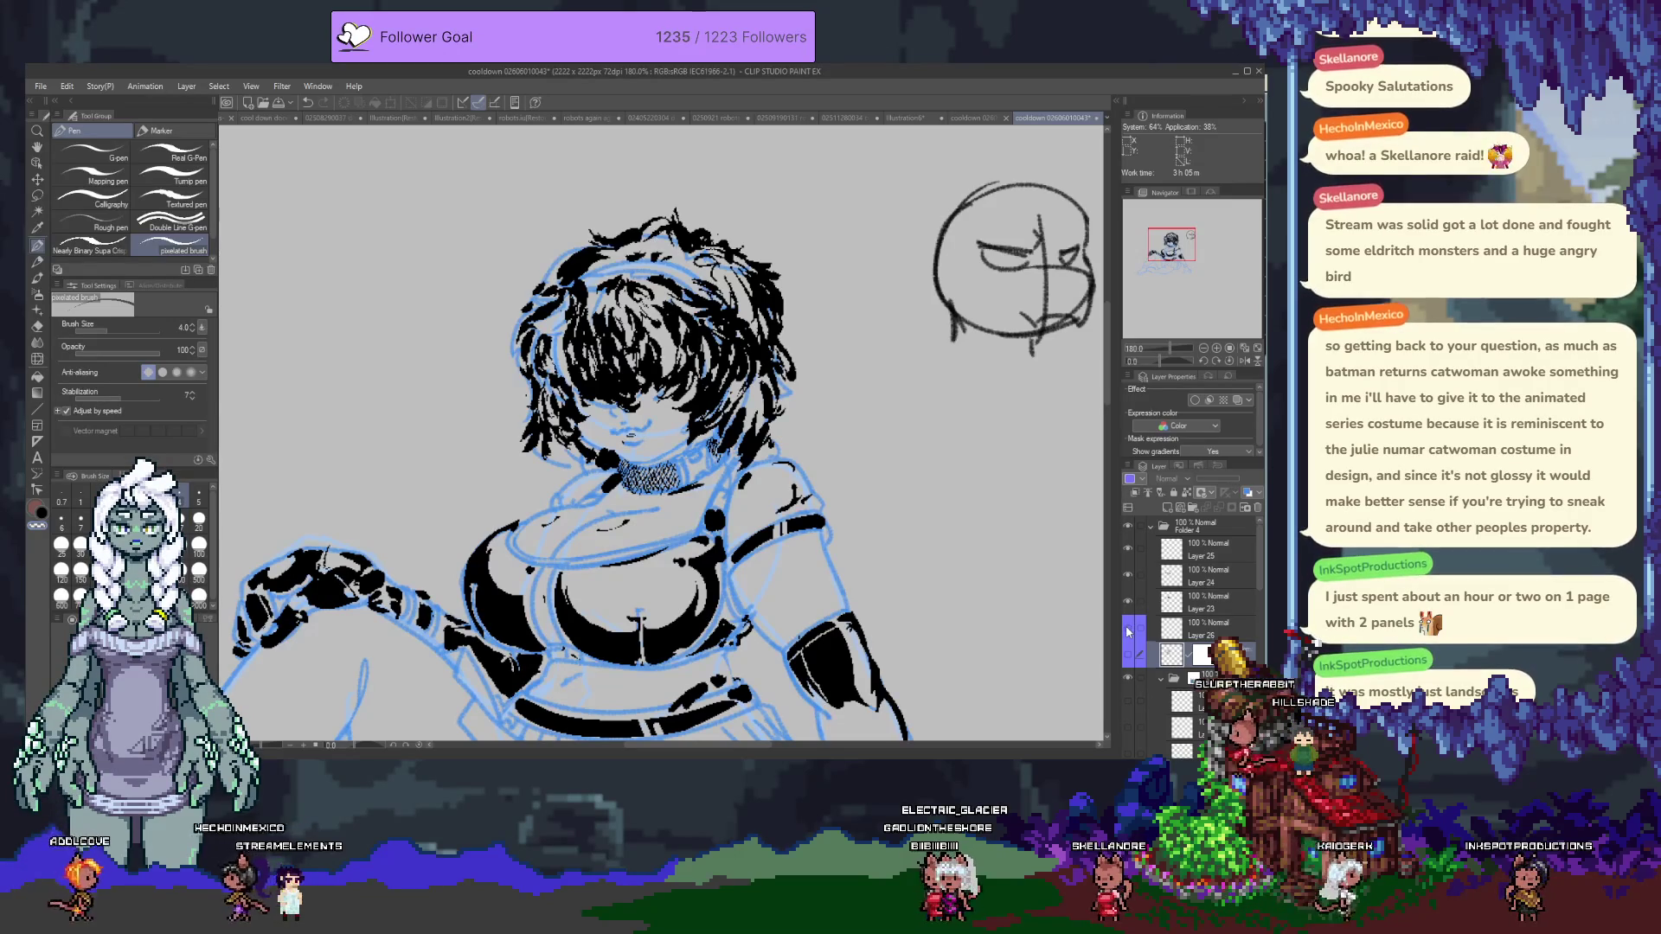
click(1126, 657)
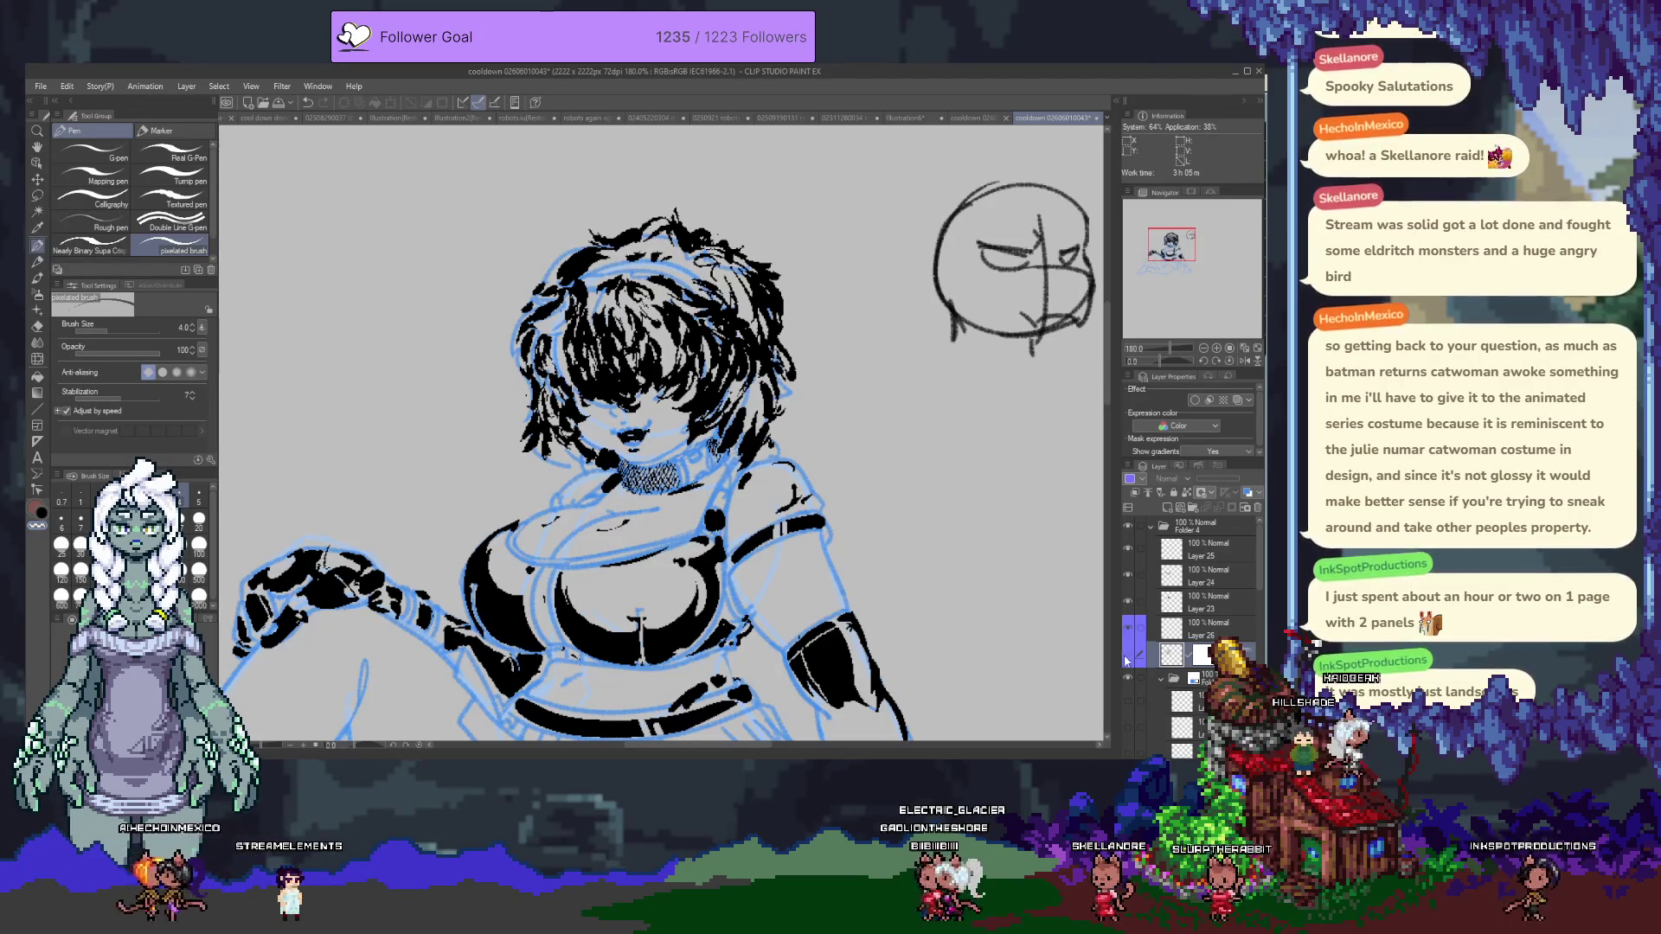
click(1127, 659)
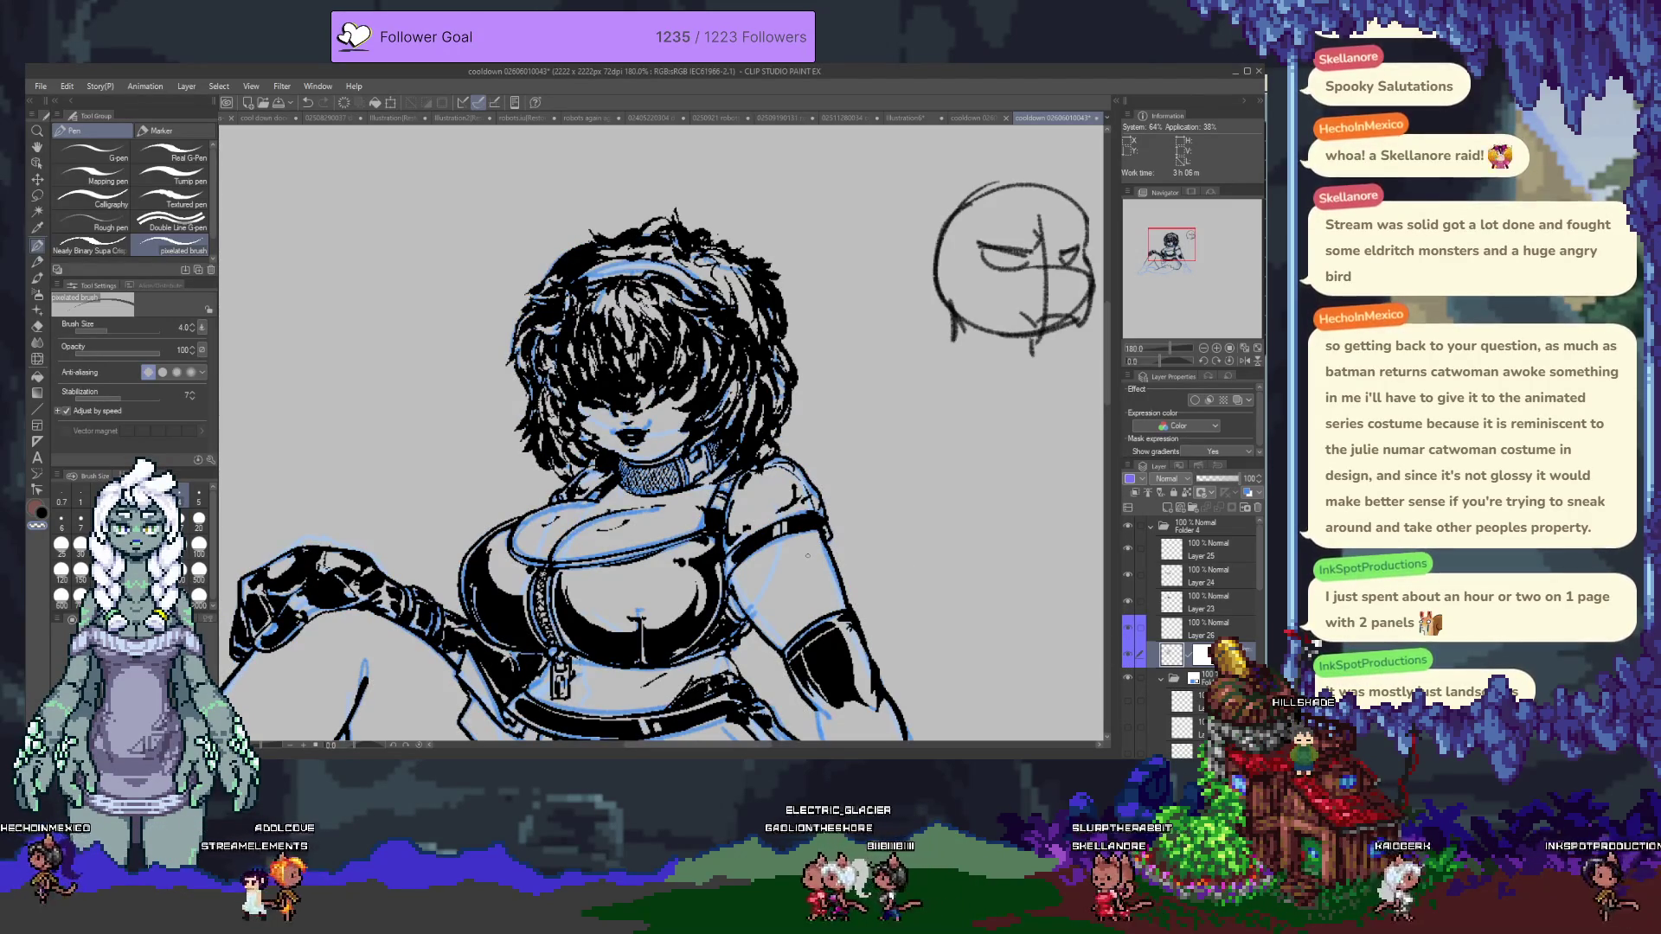
click(1127, 677)
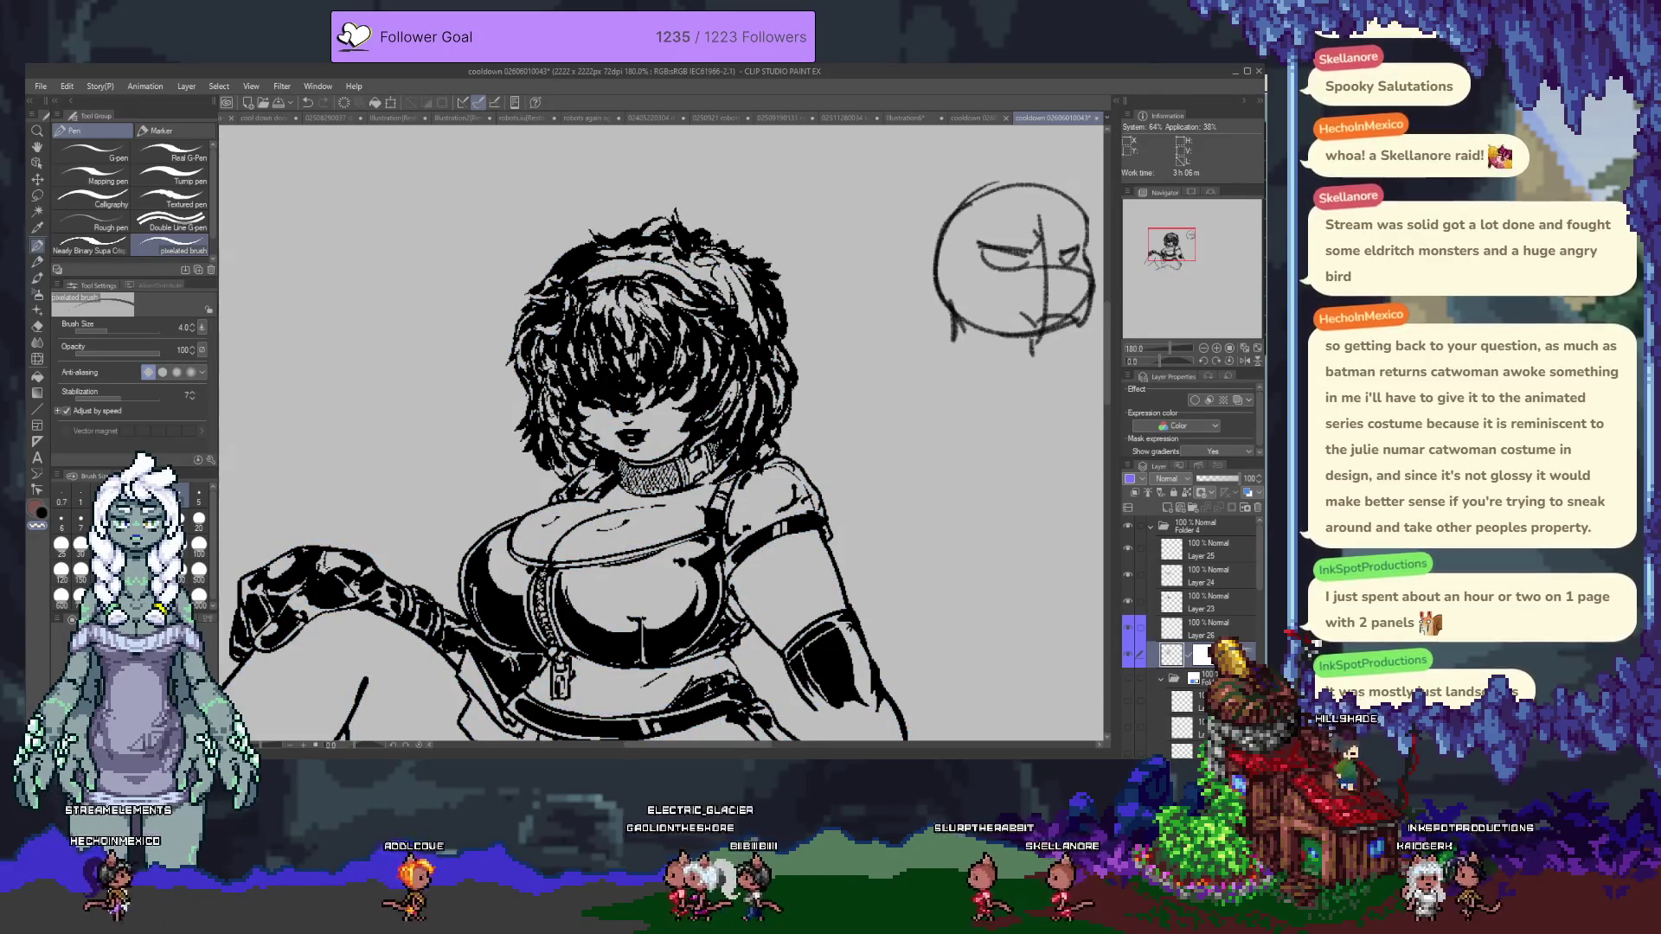
key(ctrl+minus)
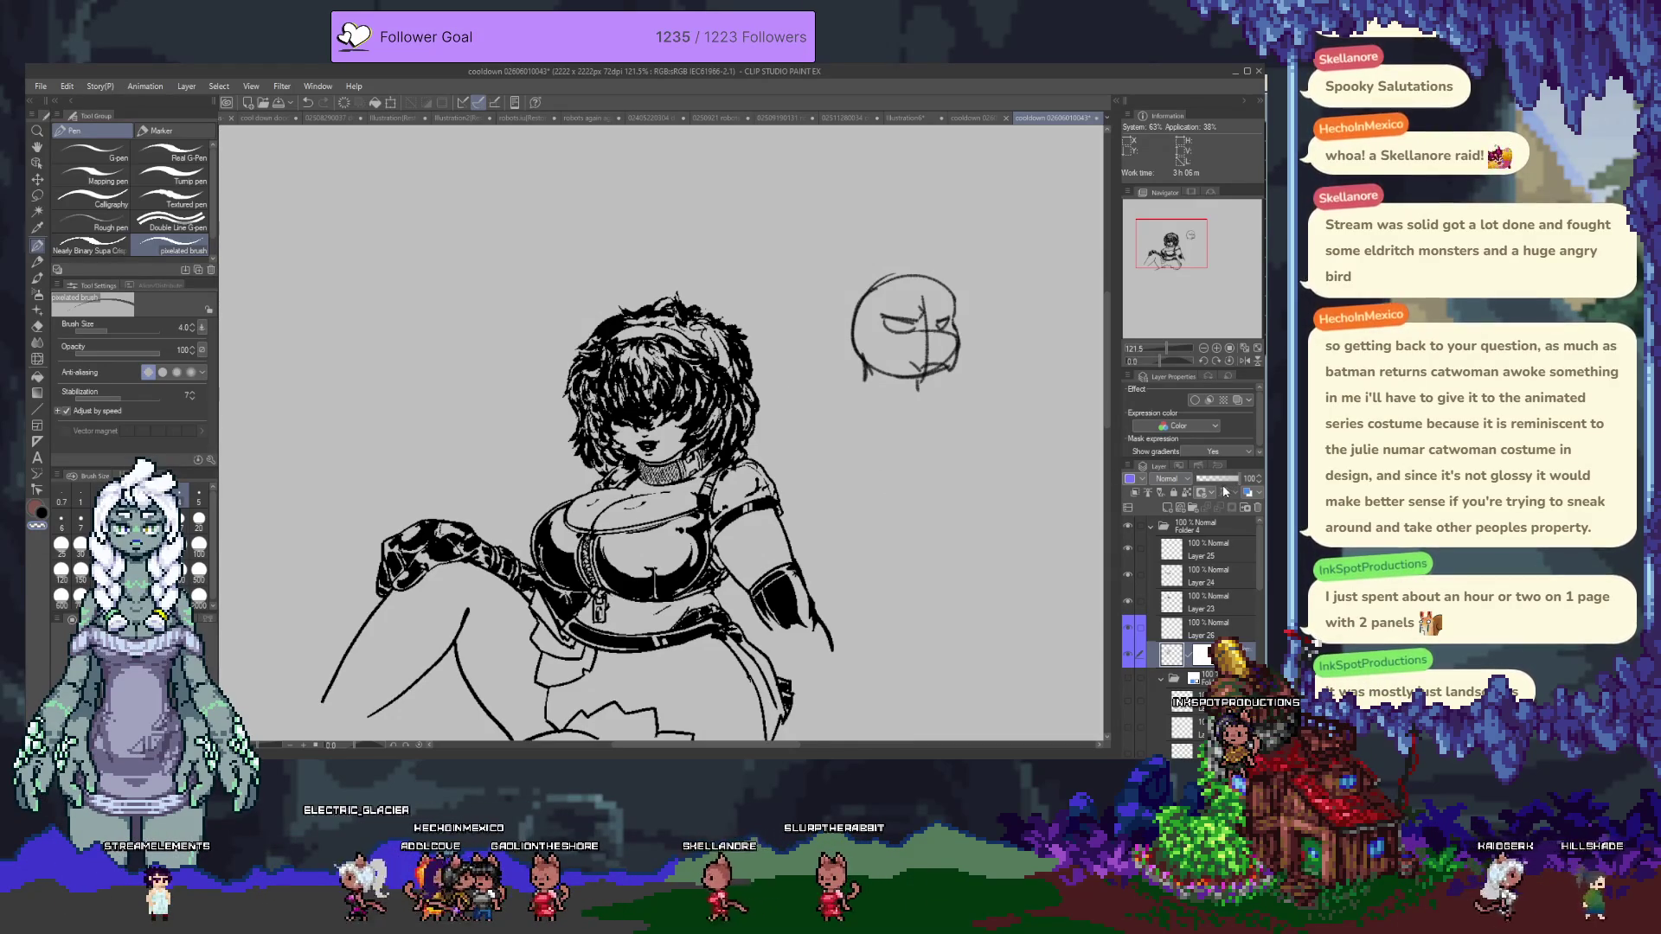
scroll(713, 459, up, 5)
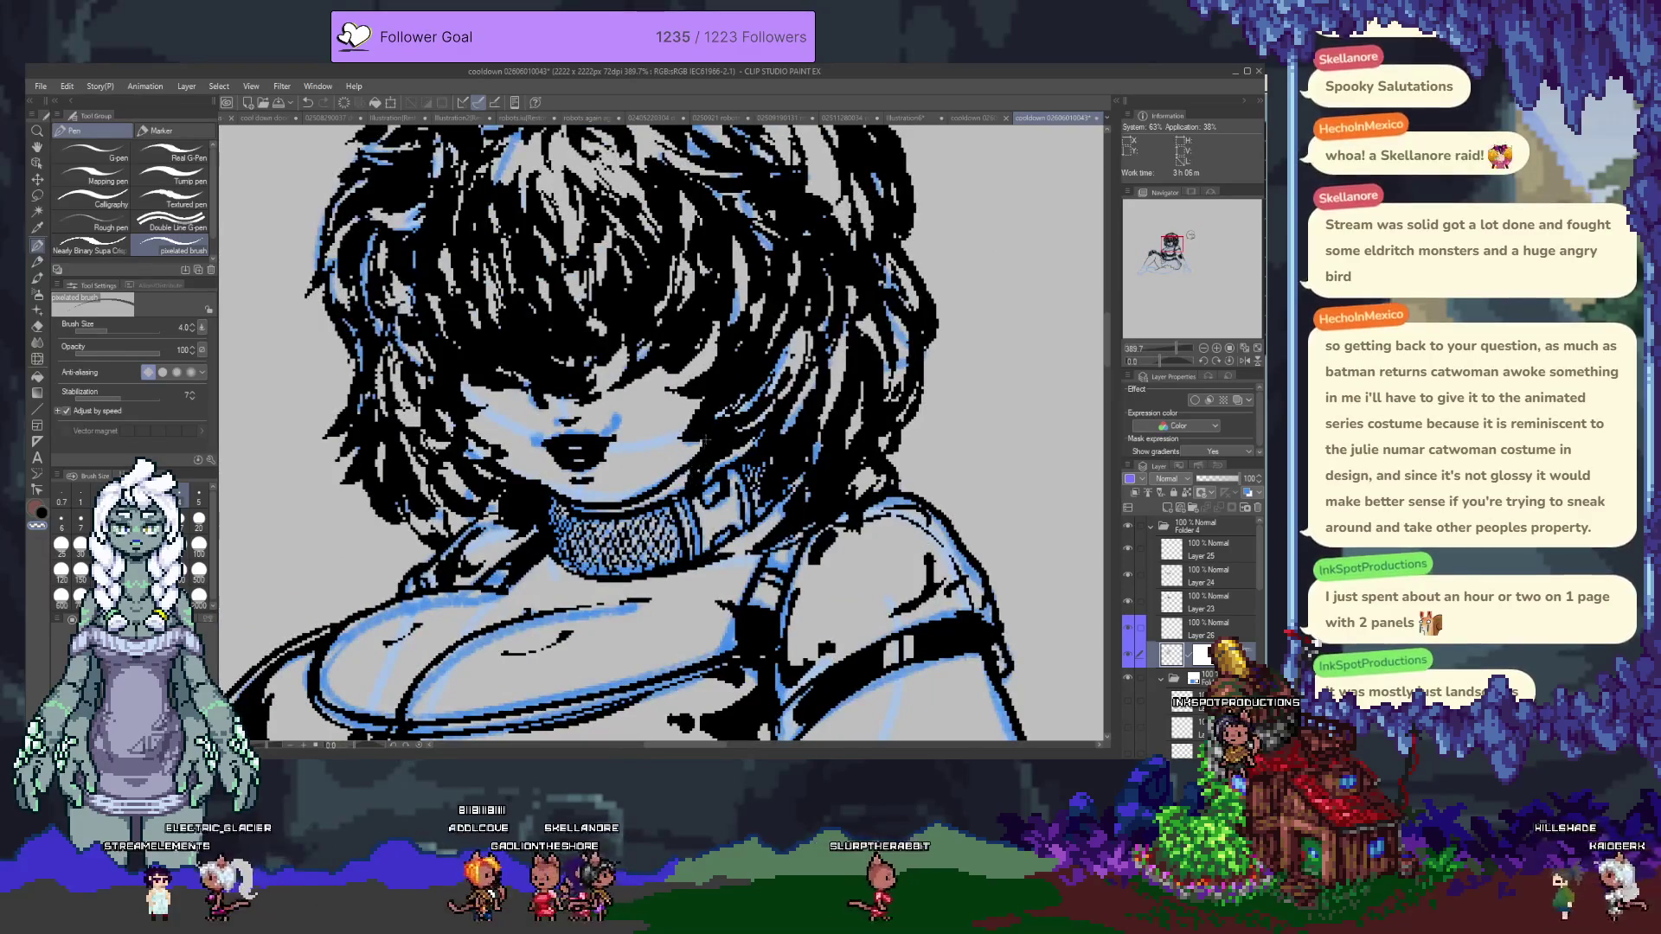
Select Layer 23, preview it alone, and add Layer 27 above it.
ctrl+shift+click(1009, 596)
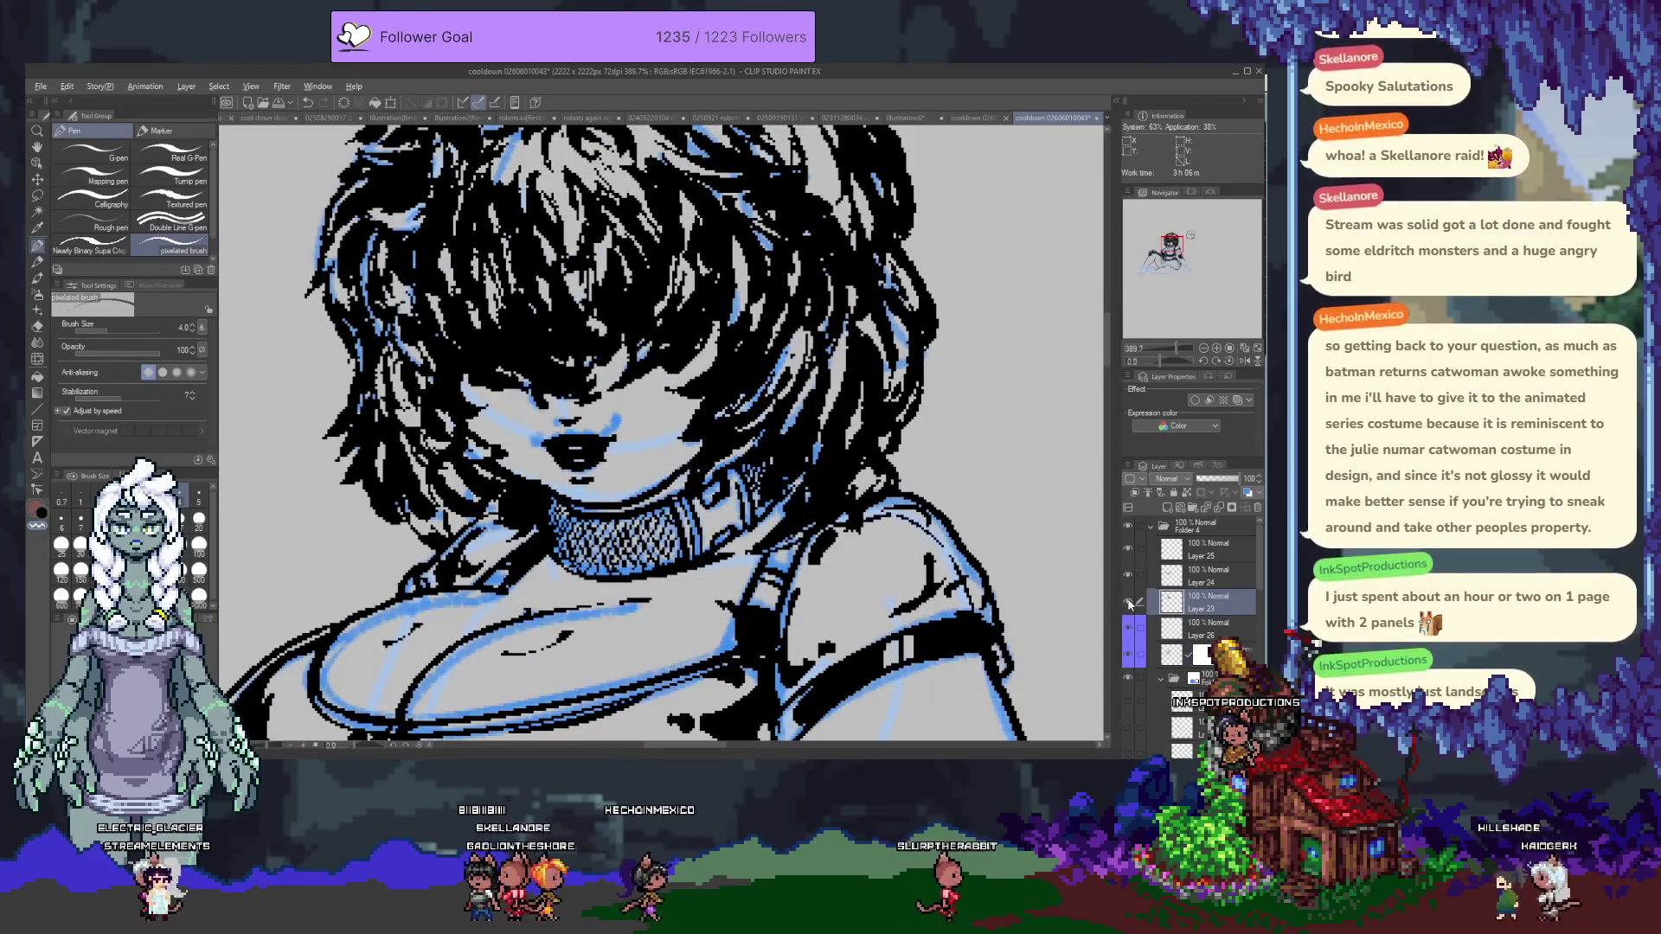
alt+click(1129, 603)
alt+click(1128, 603)
click(1167, 508)
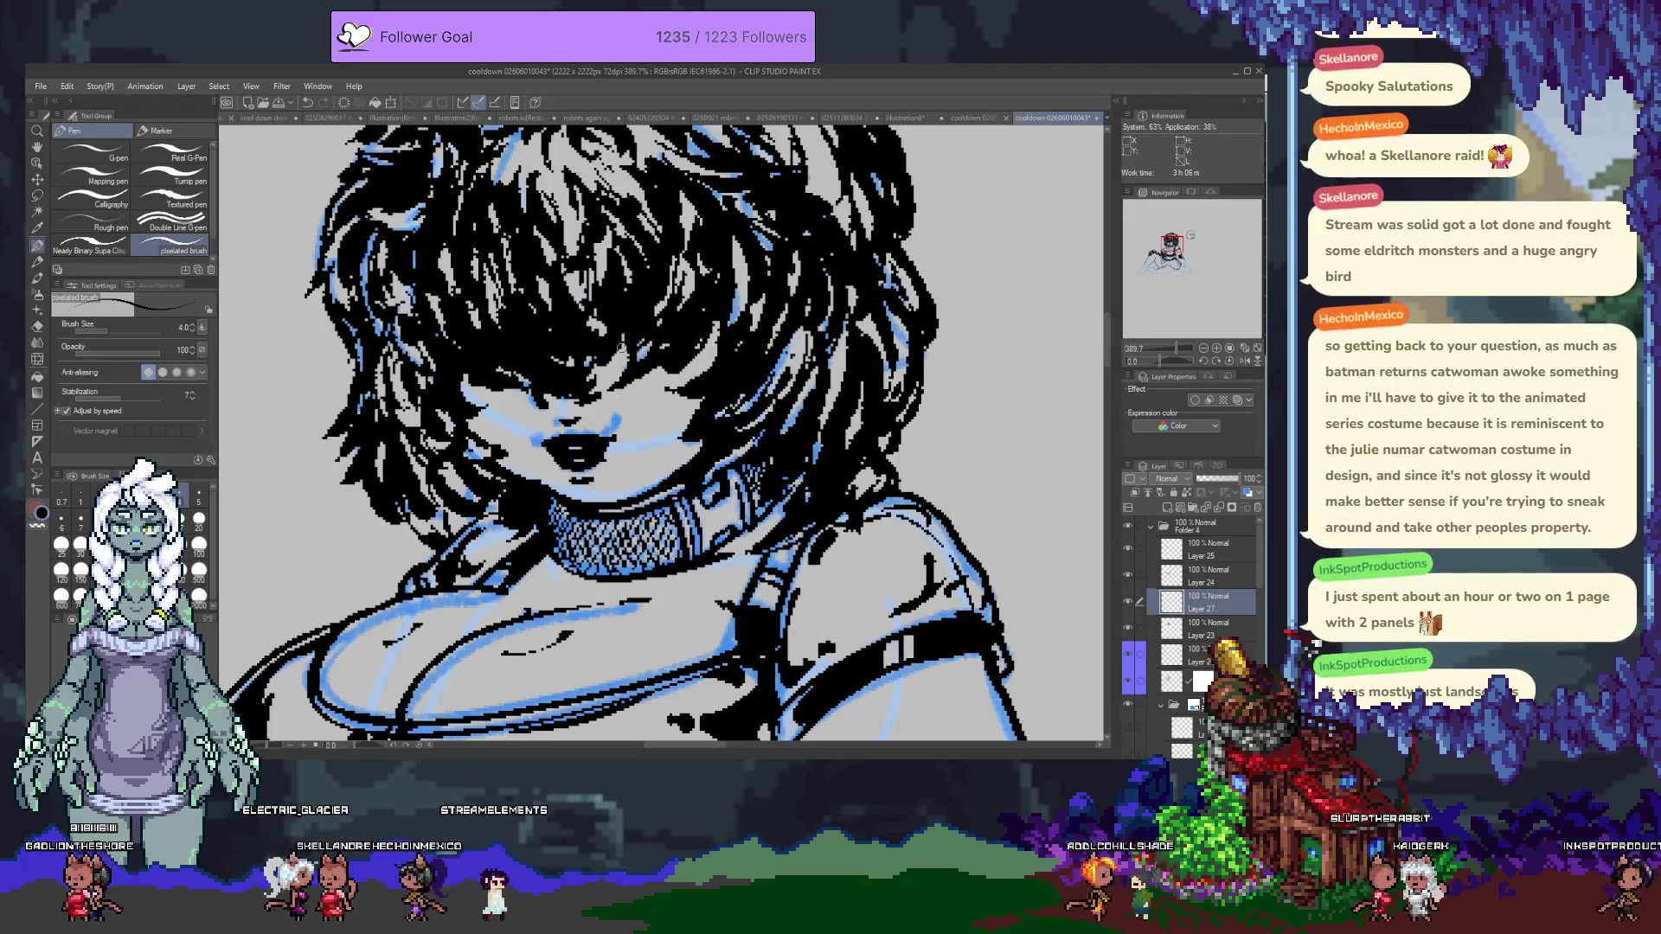
Switch between Layer 23 and the masked layer and centre the view on the shoulder.
drag(621, 353, 681, 245)
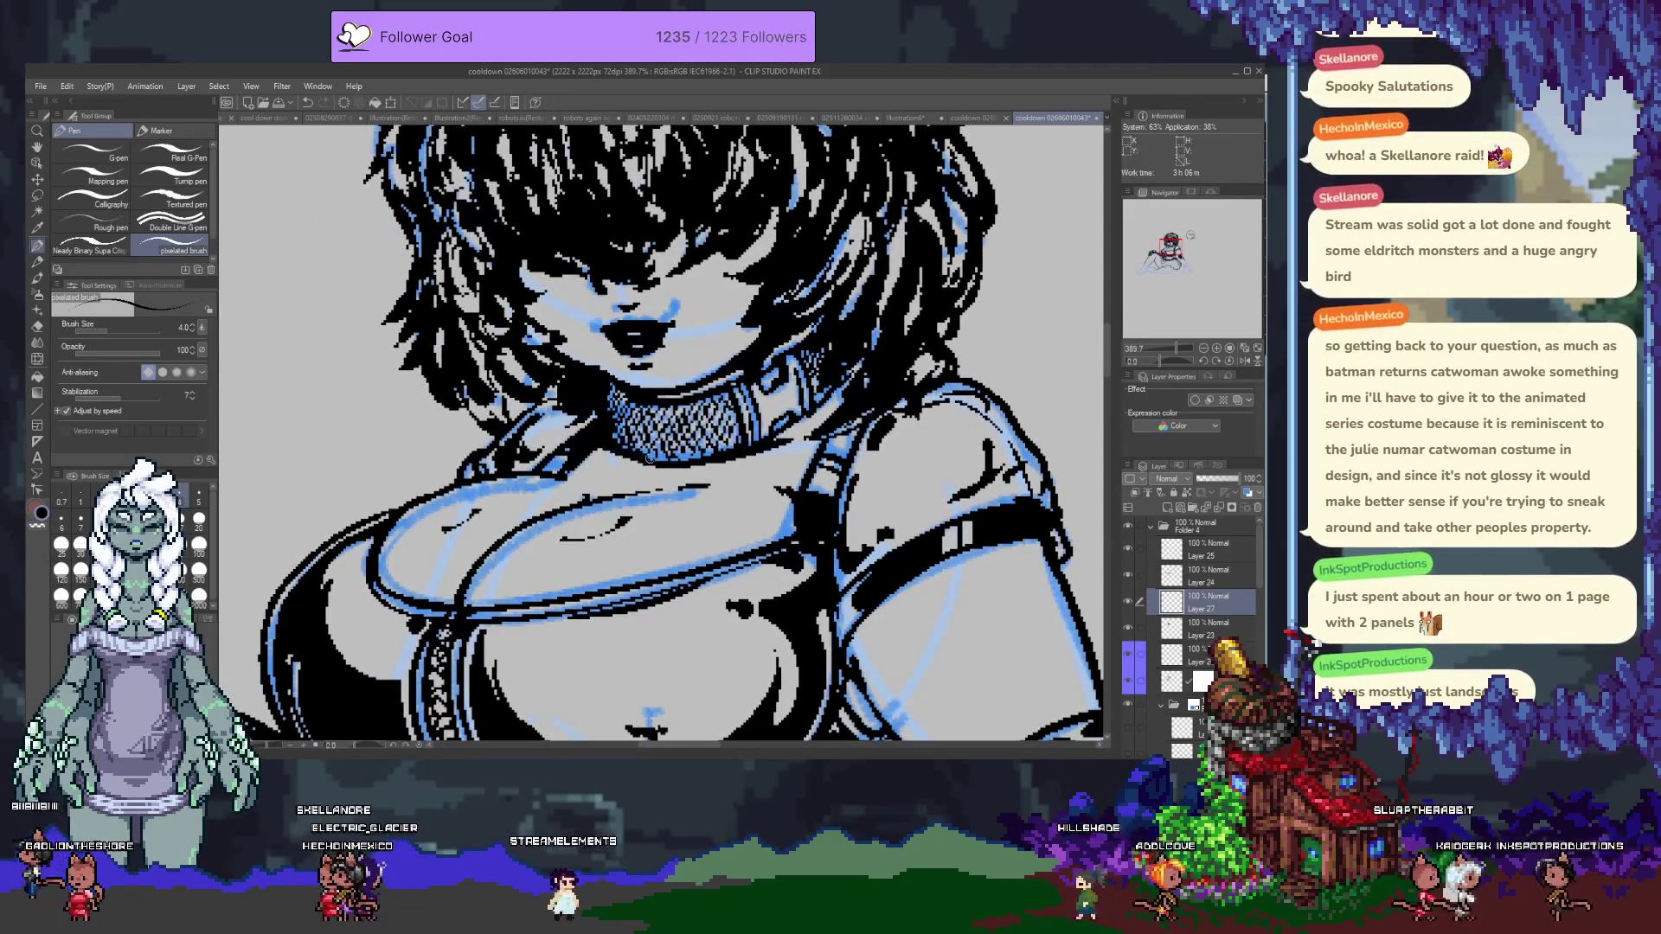
click(1207, 629)
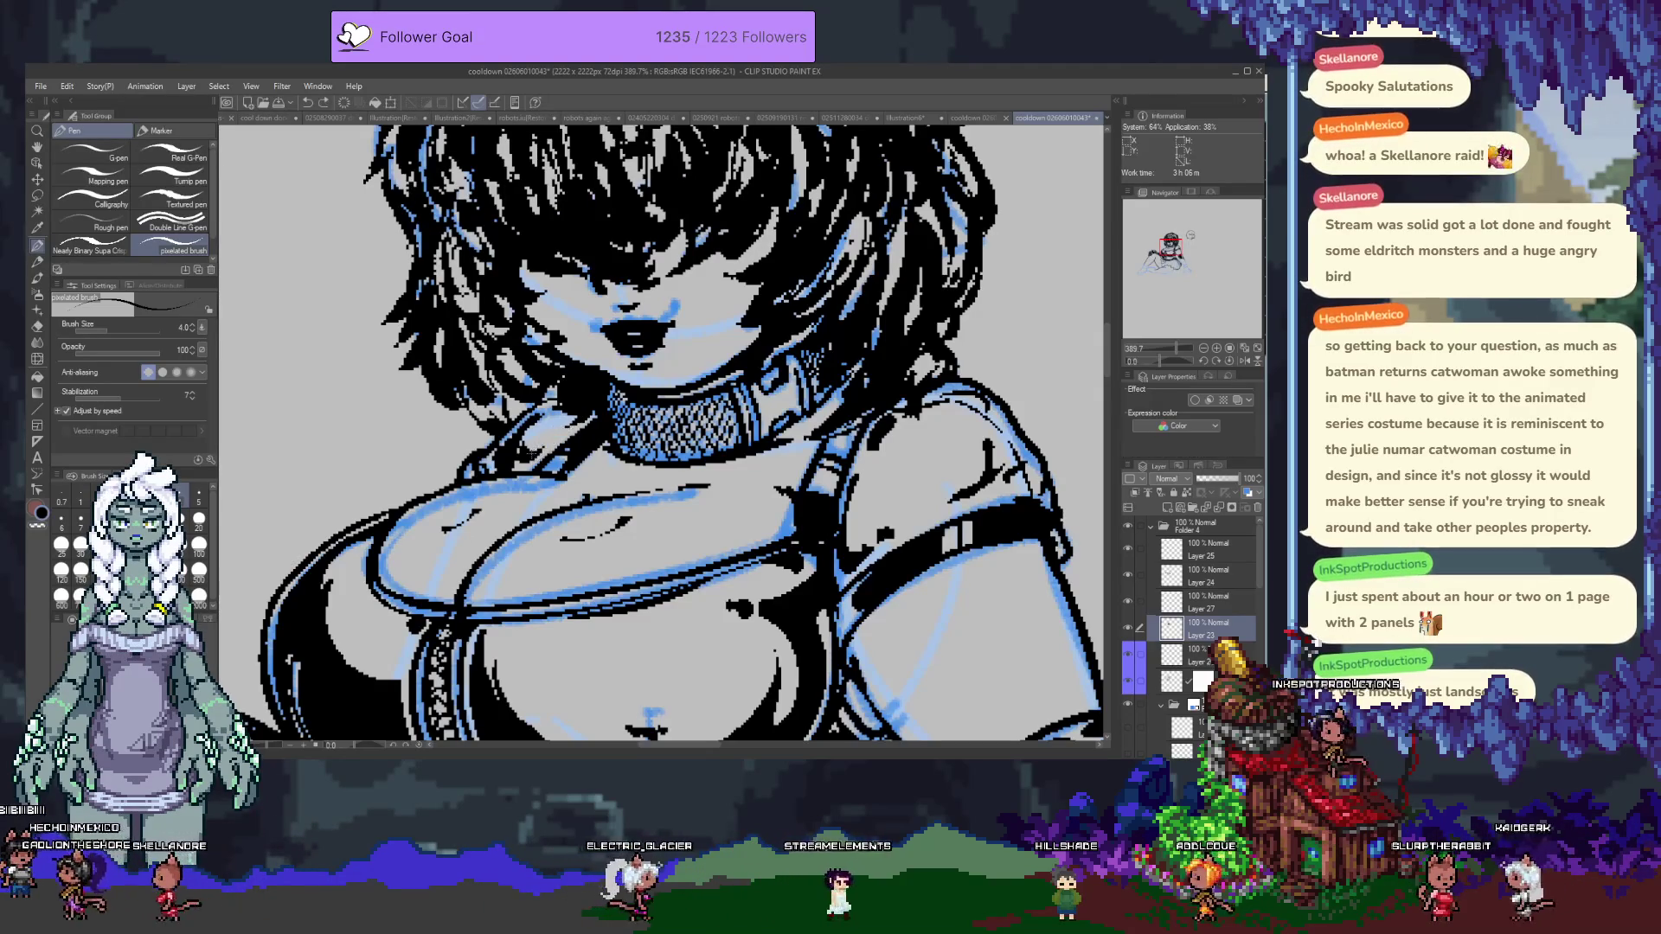
click(1185, 681)
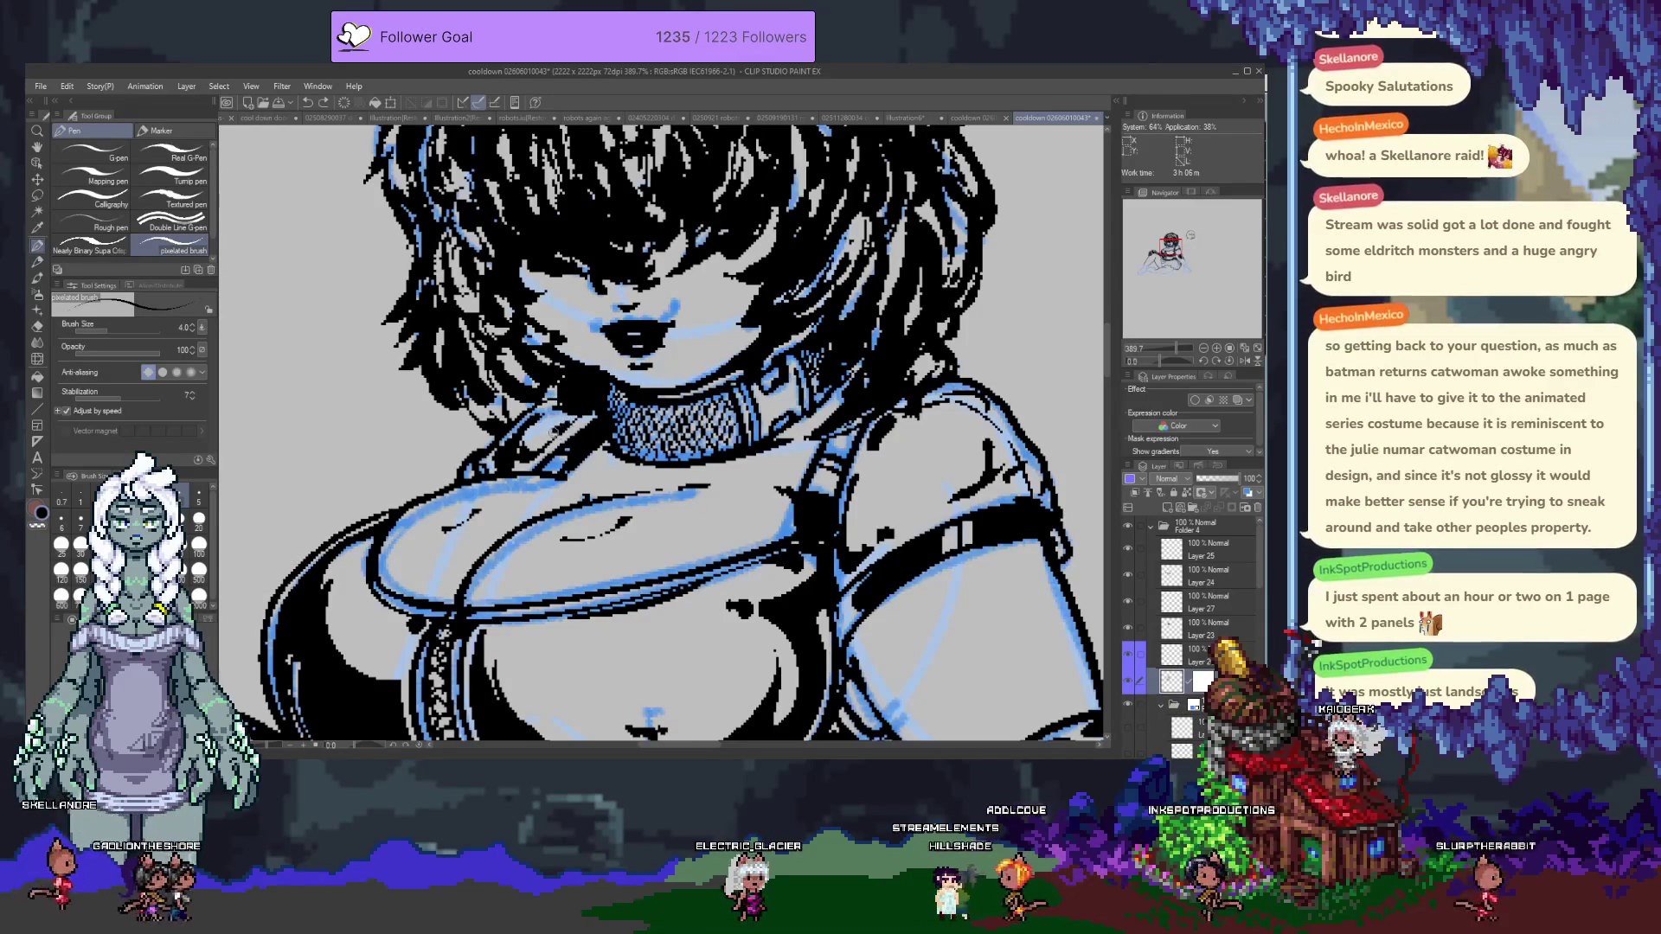
drag(921, 460, 748, 452)
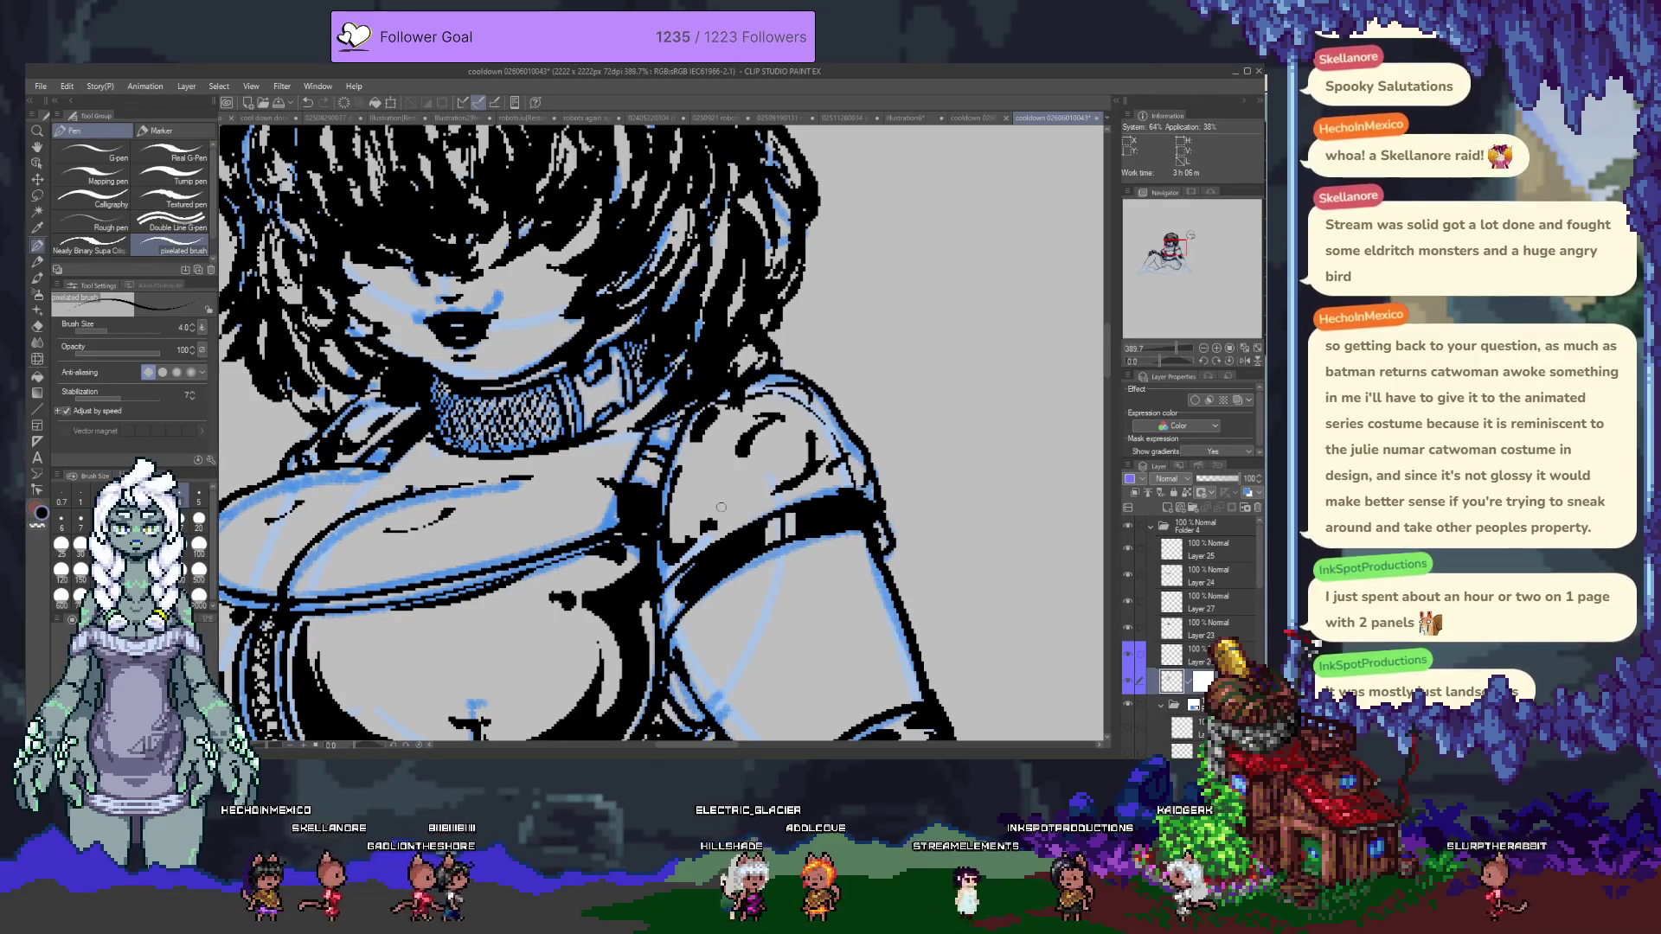
scroll(705, 493, down, 3)
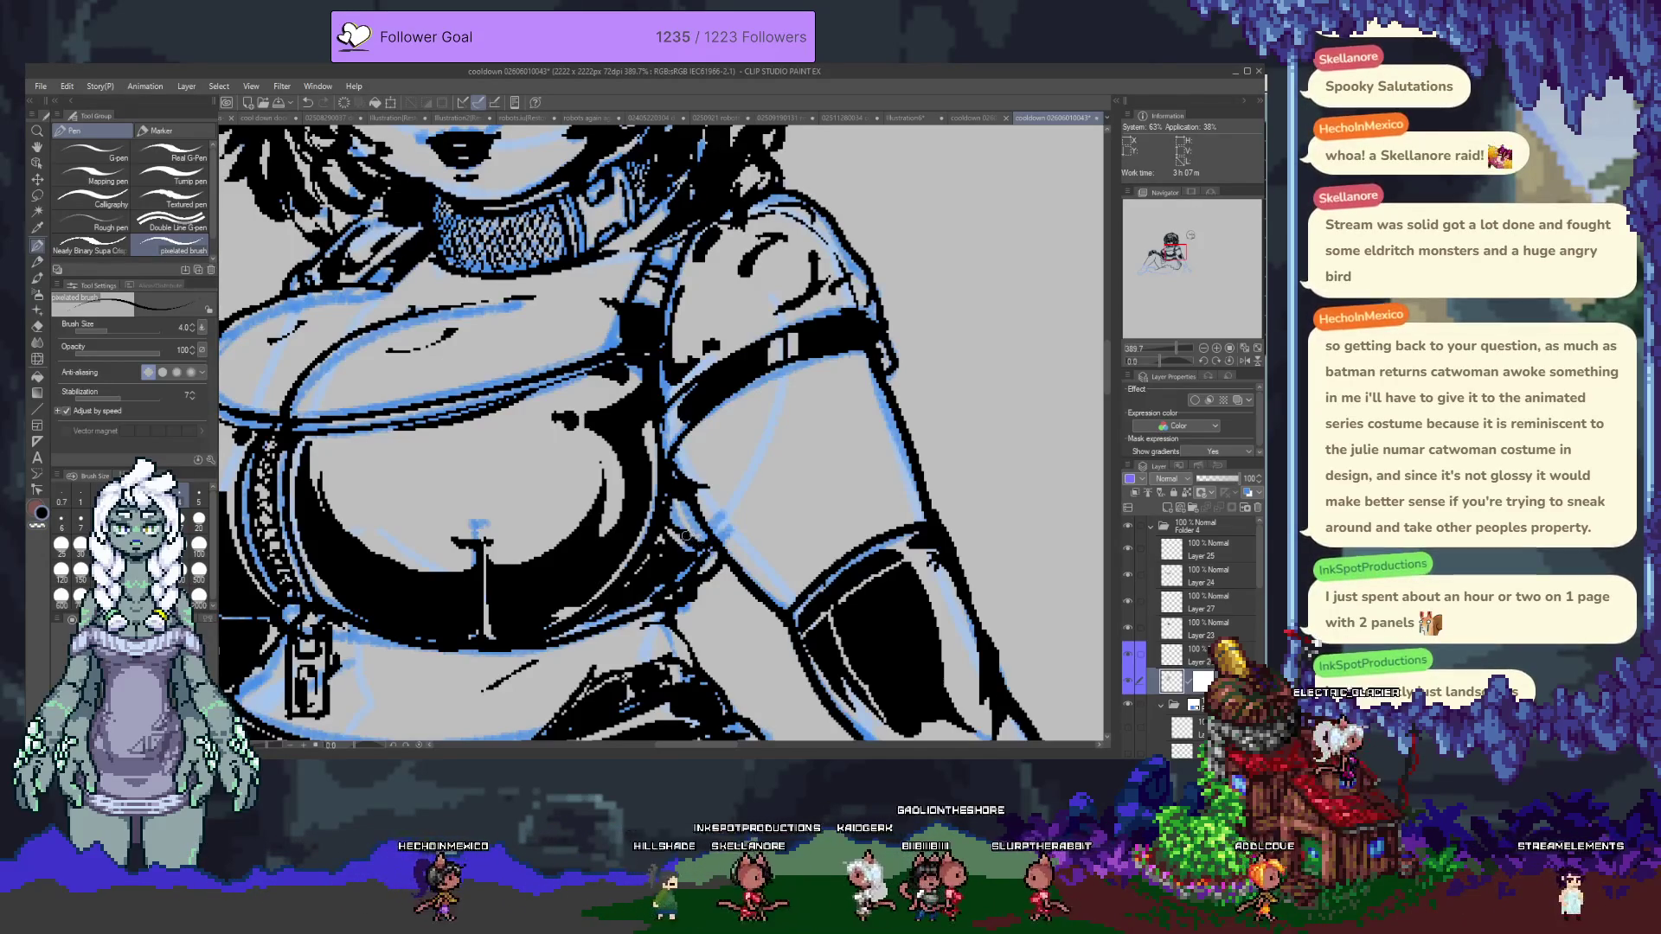
drag(711, 571, 717, 493)
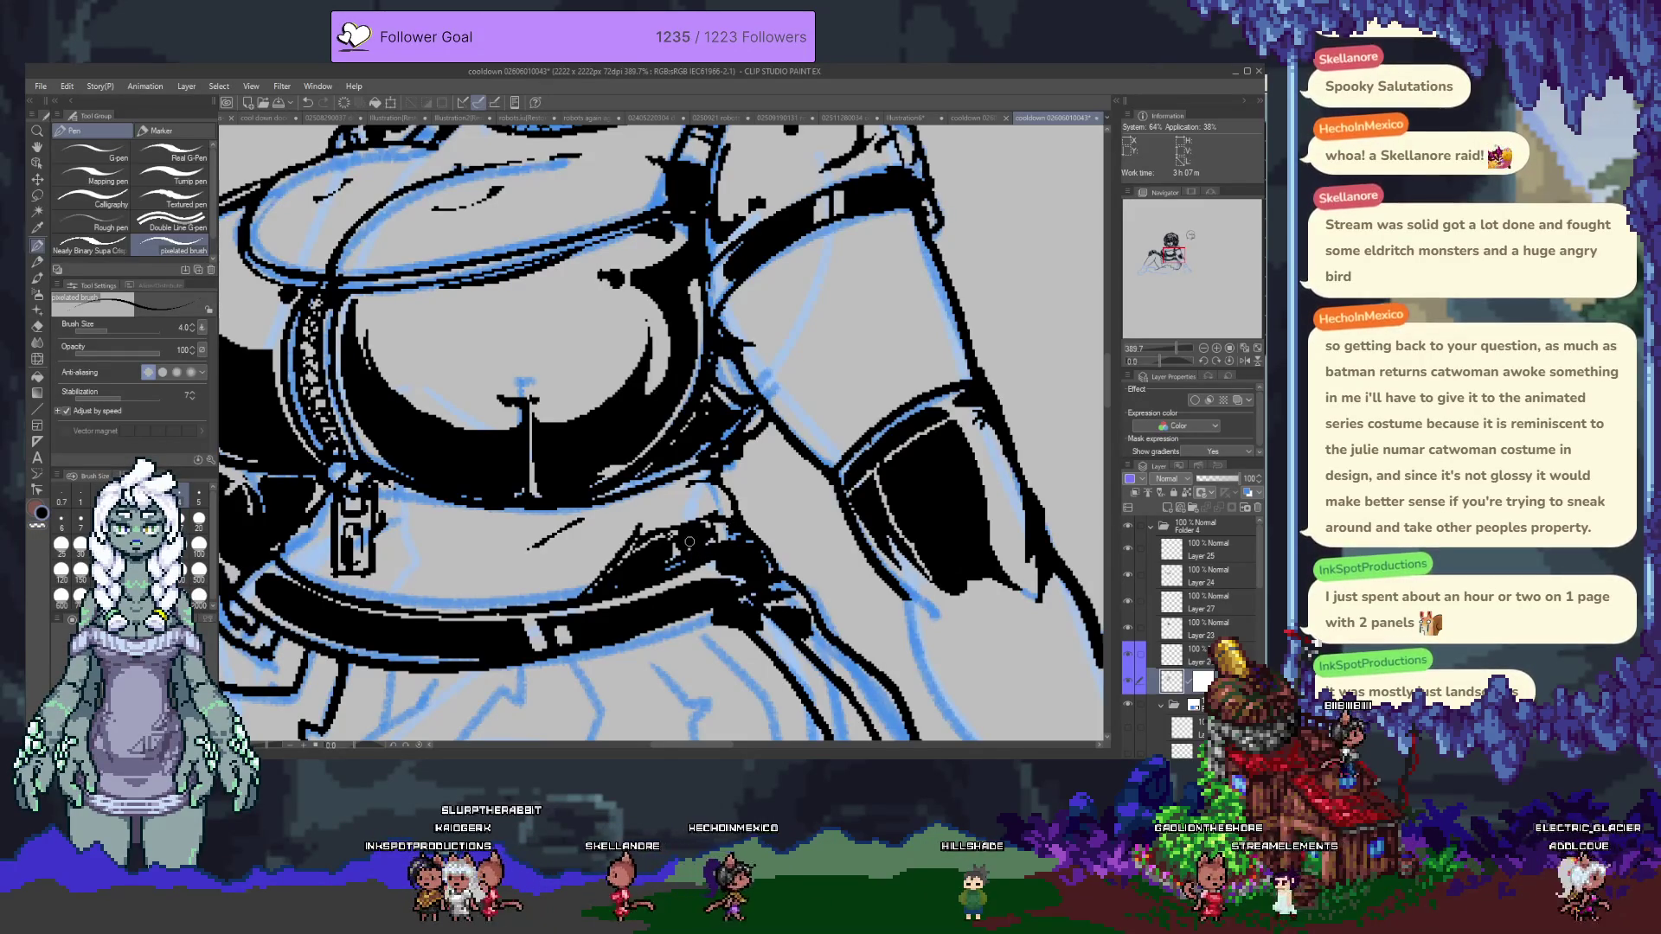
mouse_move(591, 549)
mouse_down()
mouse_move(747, 471)
mouse_move(898, 453)
mouse_up()
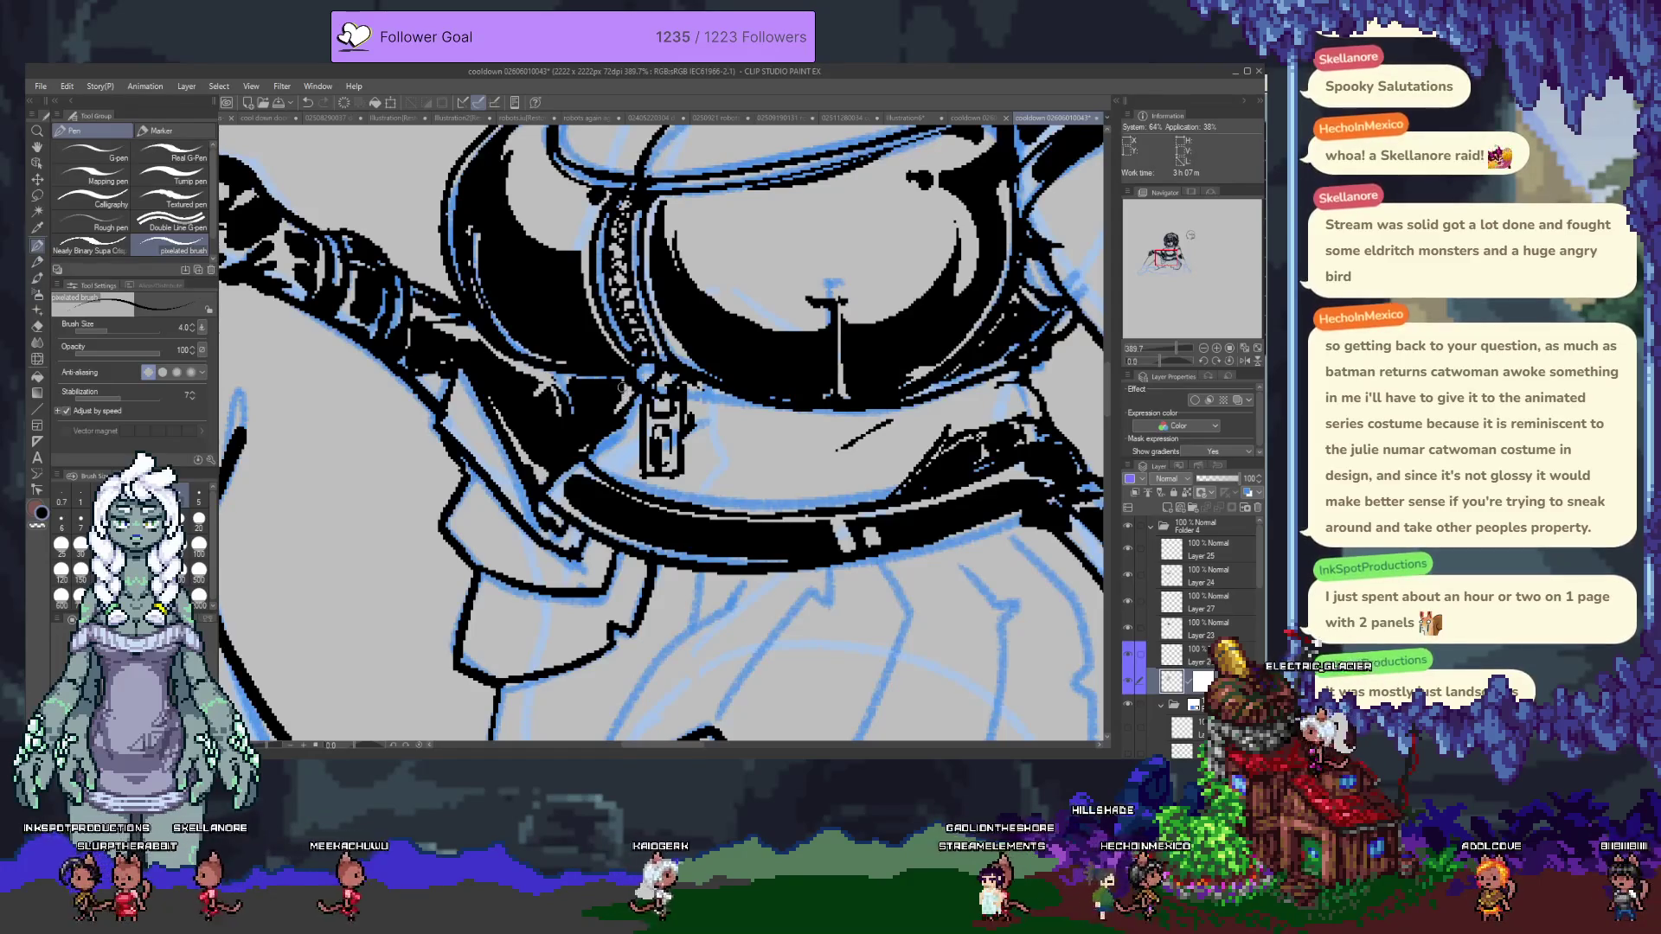
ctrl+shift+click(604, 416)
mouse_move(603, 416)
mouse_down()
mouse_move(651, 532)
mouse_move(775, 366)
mouse_move(787, 246)
mouse_up()
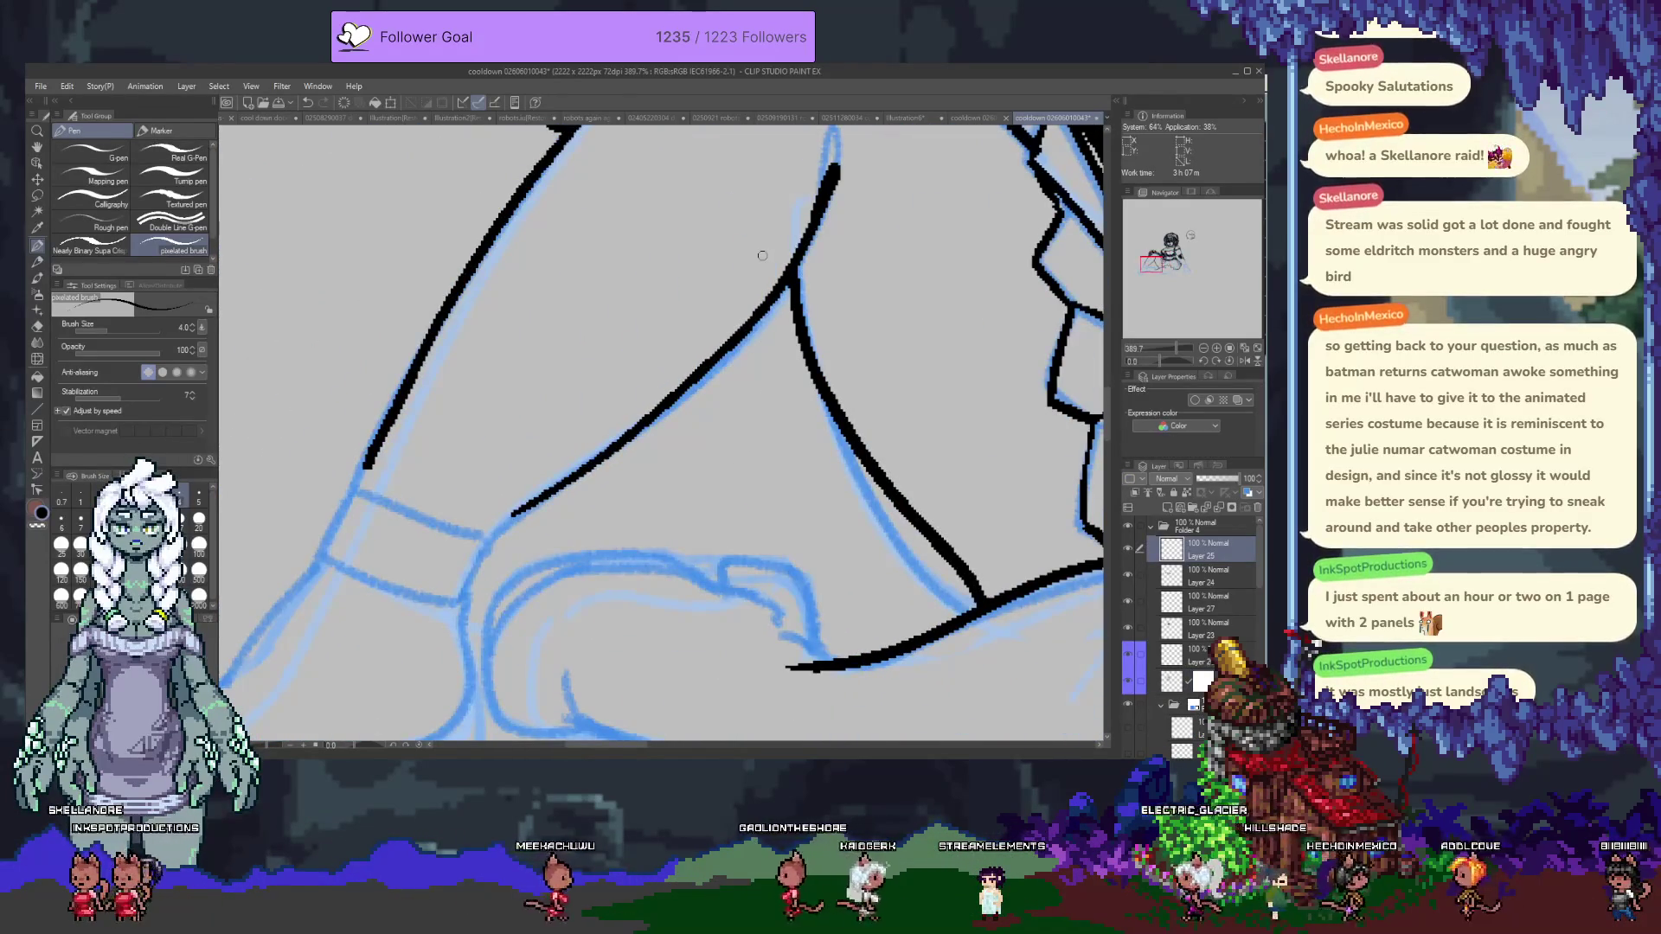
On a new Layer 28 at brush size 15, block in thick dark strokes along the thigh.
scroll(559, 354, down, 5)
scroll(560, 355, up, 1)
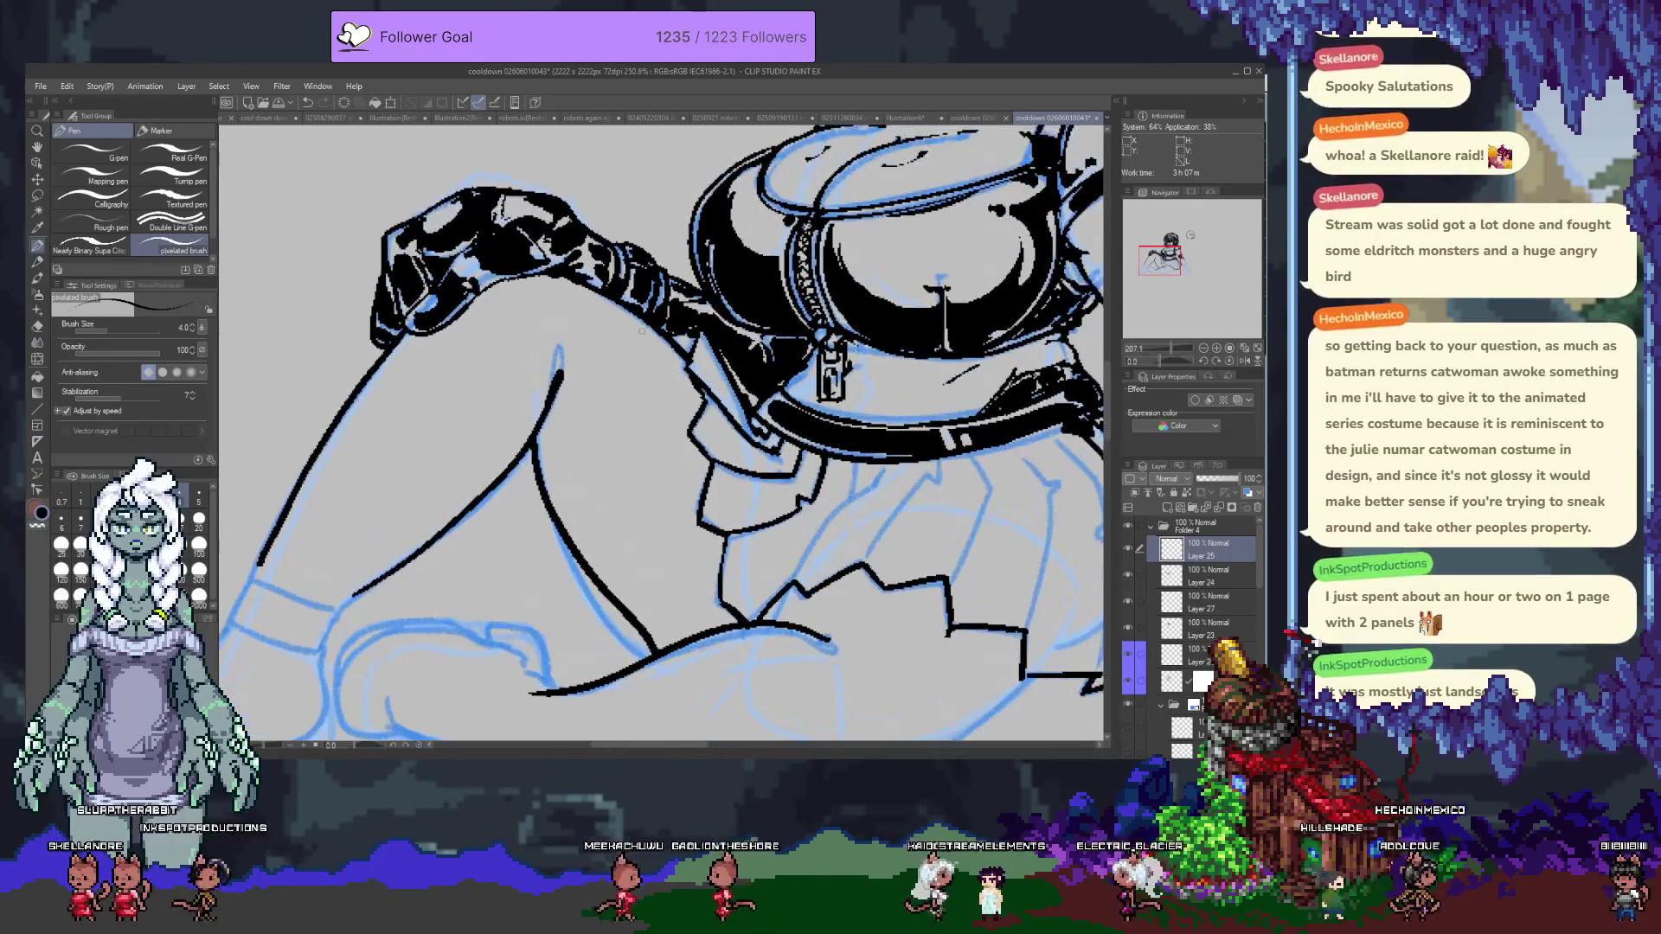
click(1182, 509)
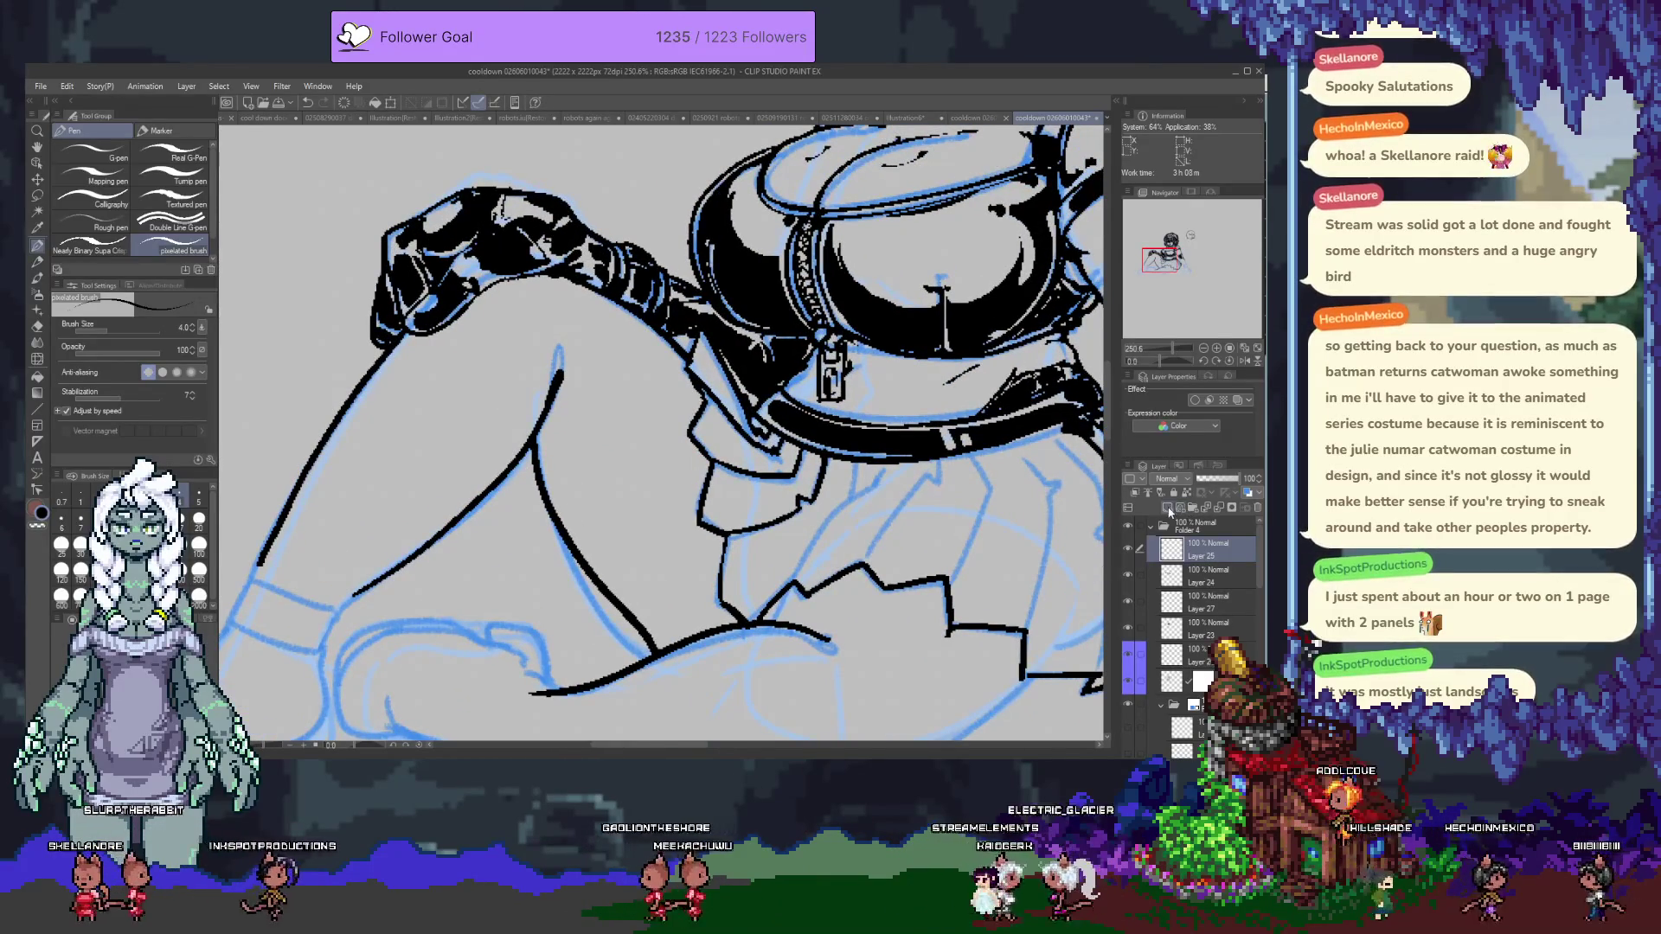
key(bracketright)
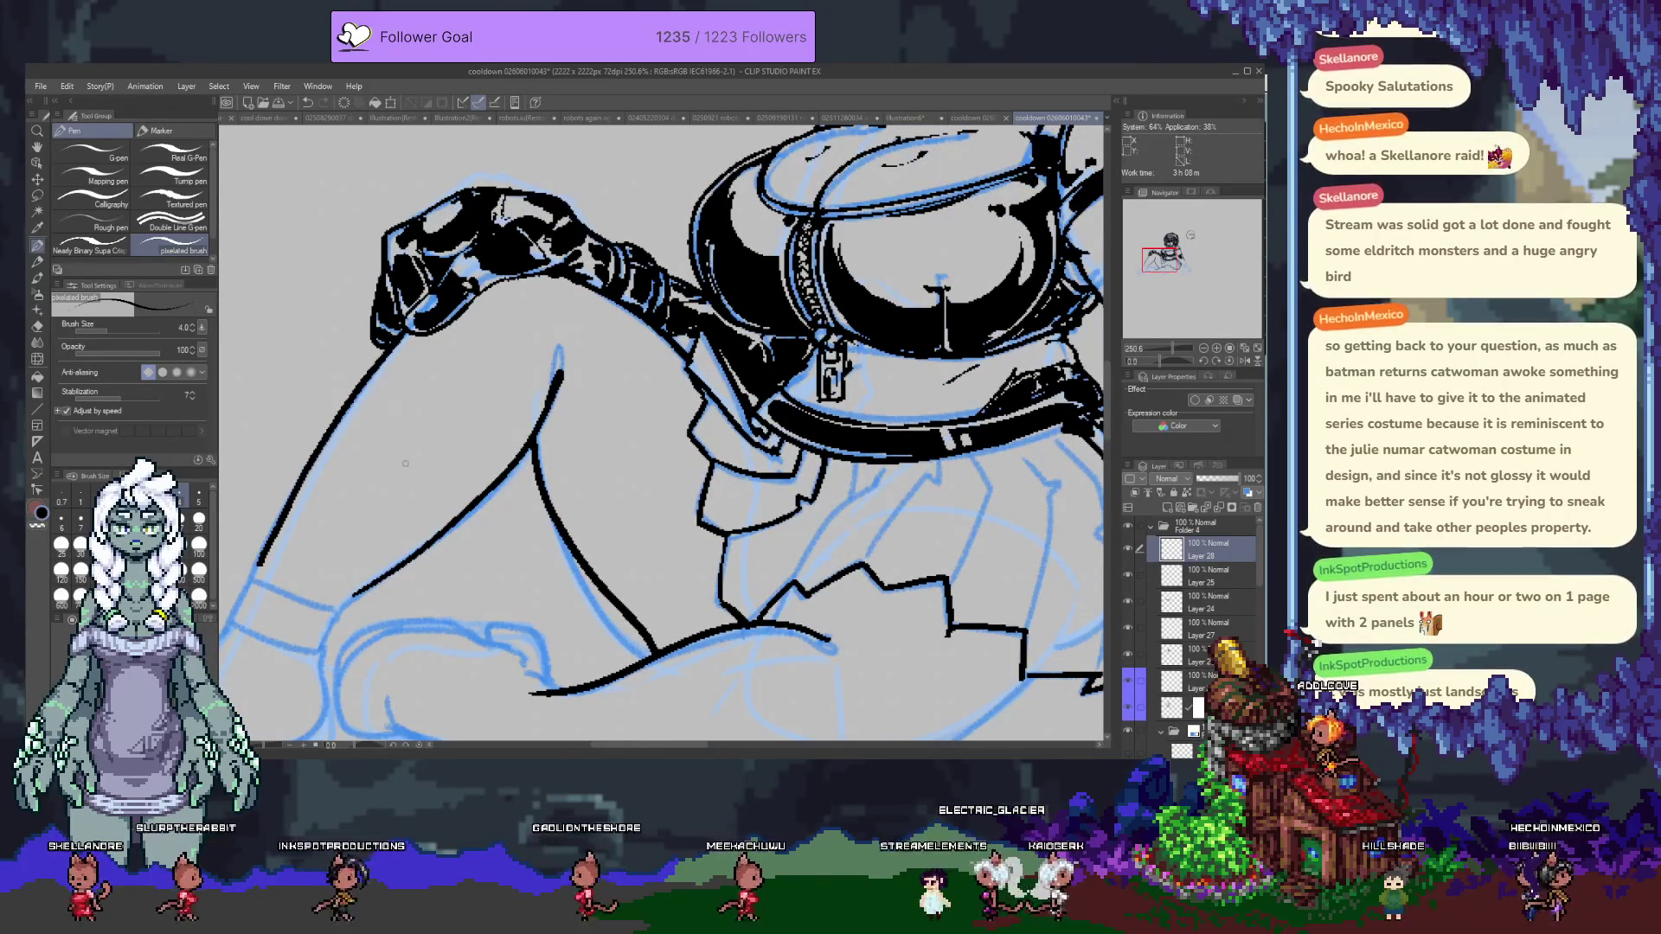
drag(387, 349, 307, 472)
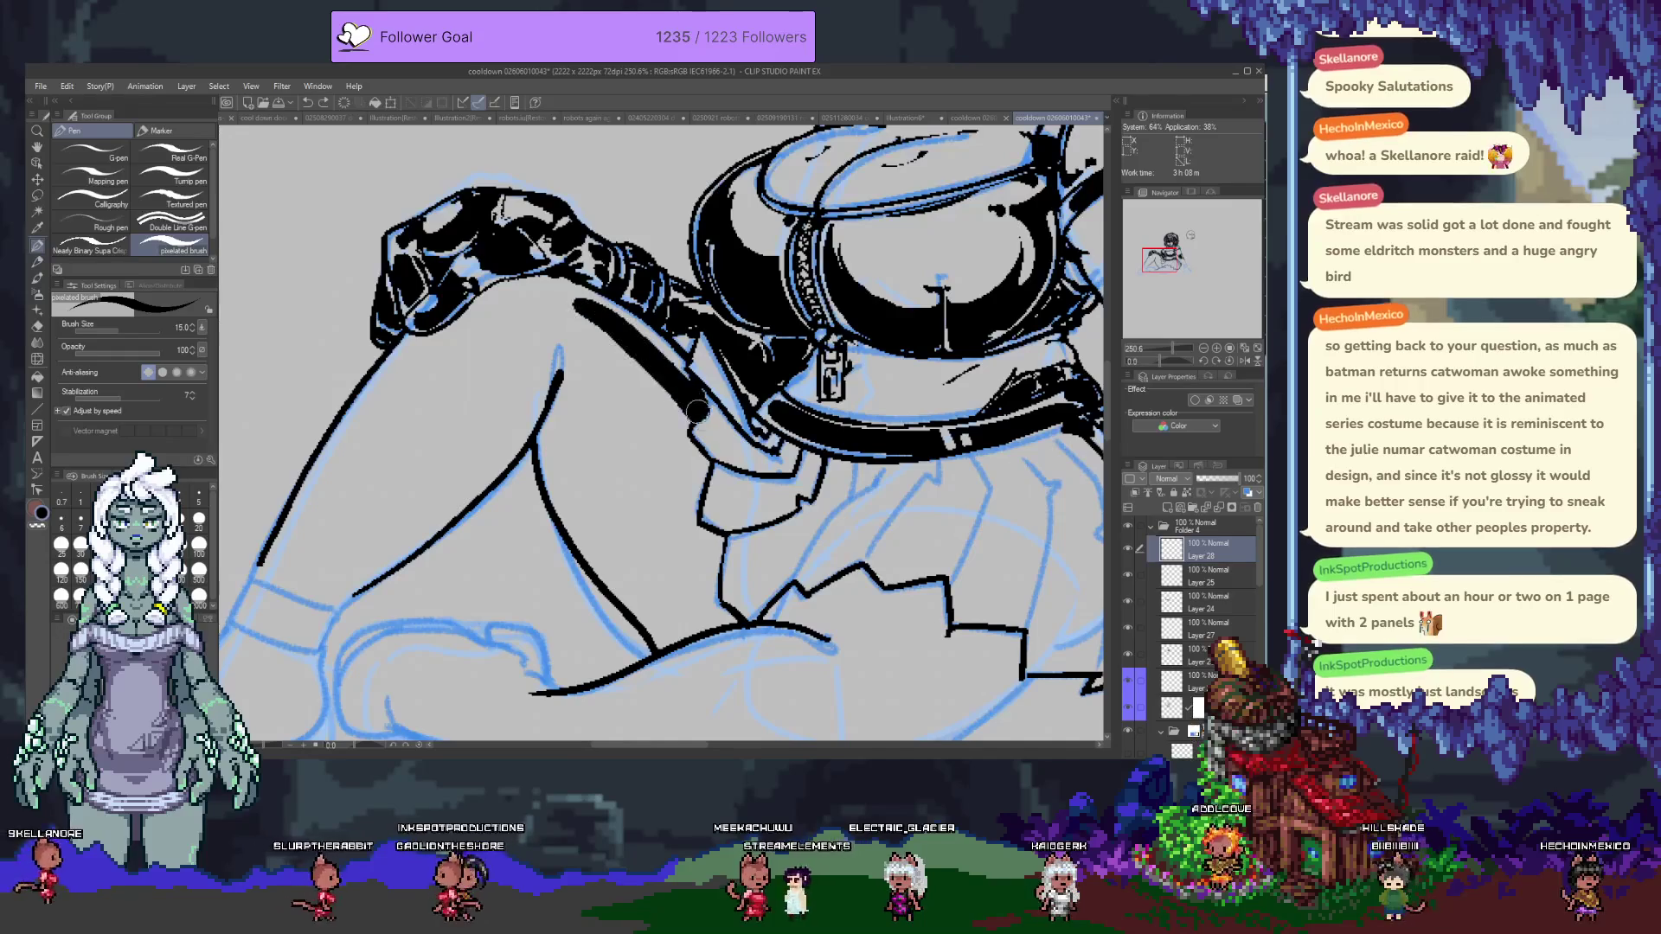
drag(580, 303, 692, 402)
key(ctrl+z)
drag(569, 288, 709, 417)
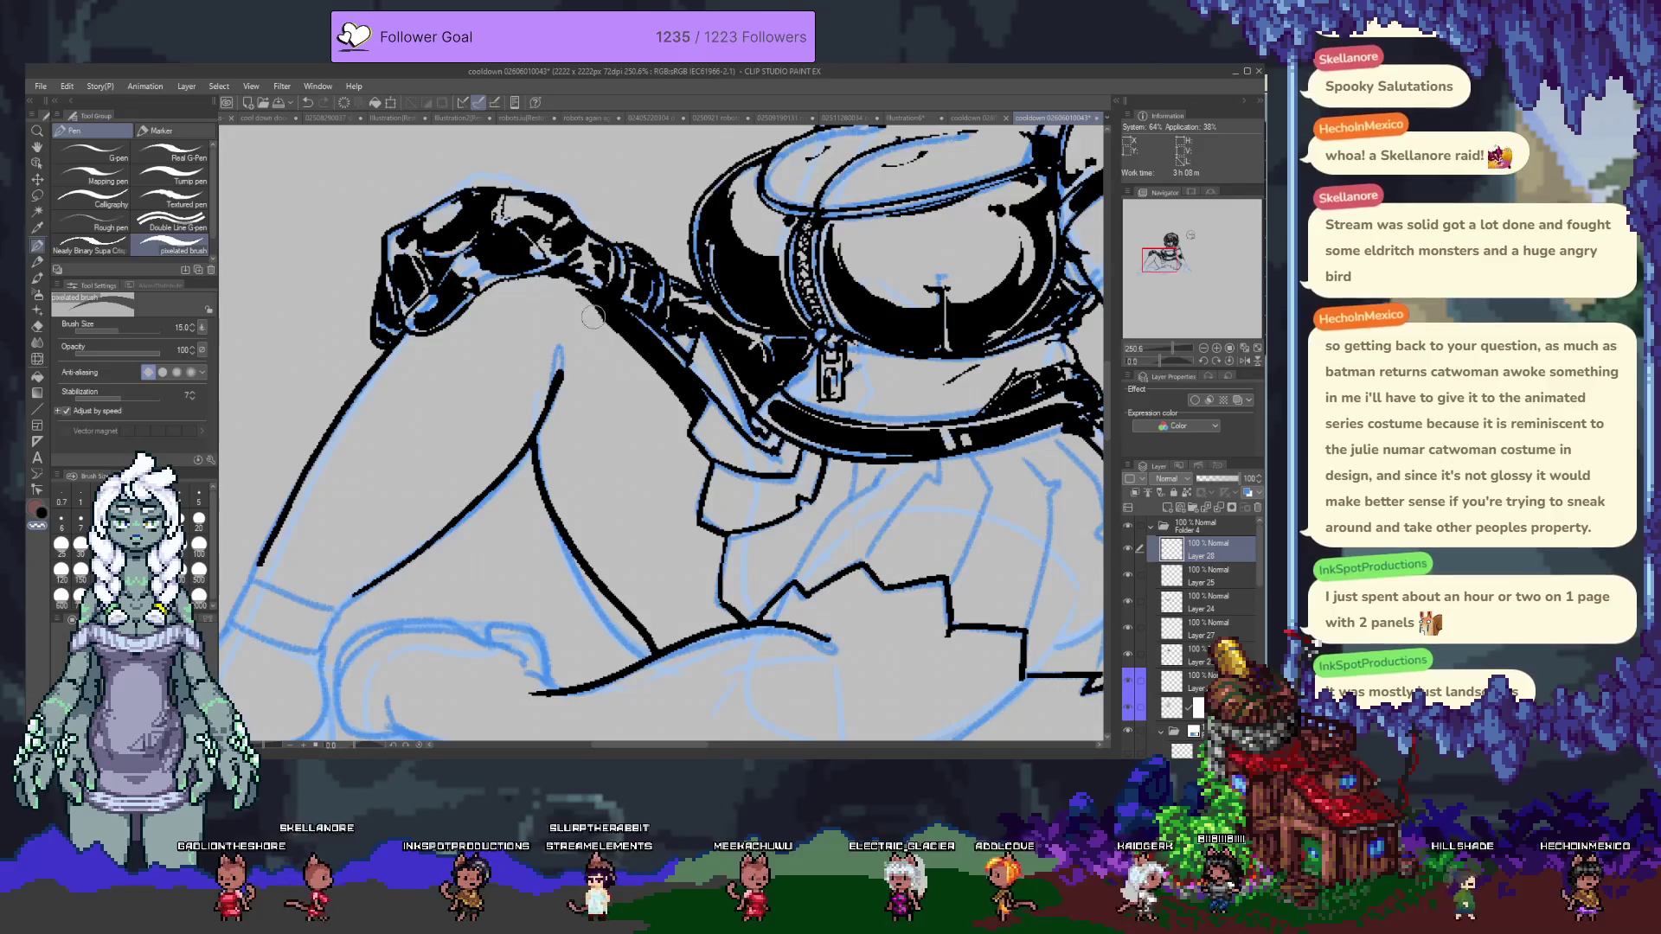
drag(610, 344, 711, 494)
key(ctrl+z)
mouse_move(609, 345)
mouse_down()
mouse_move(696, 445)
mouse_move(696, 515)
mouse_up()
drag(679, 407, 714, 506)
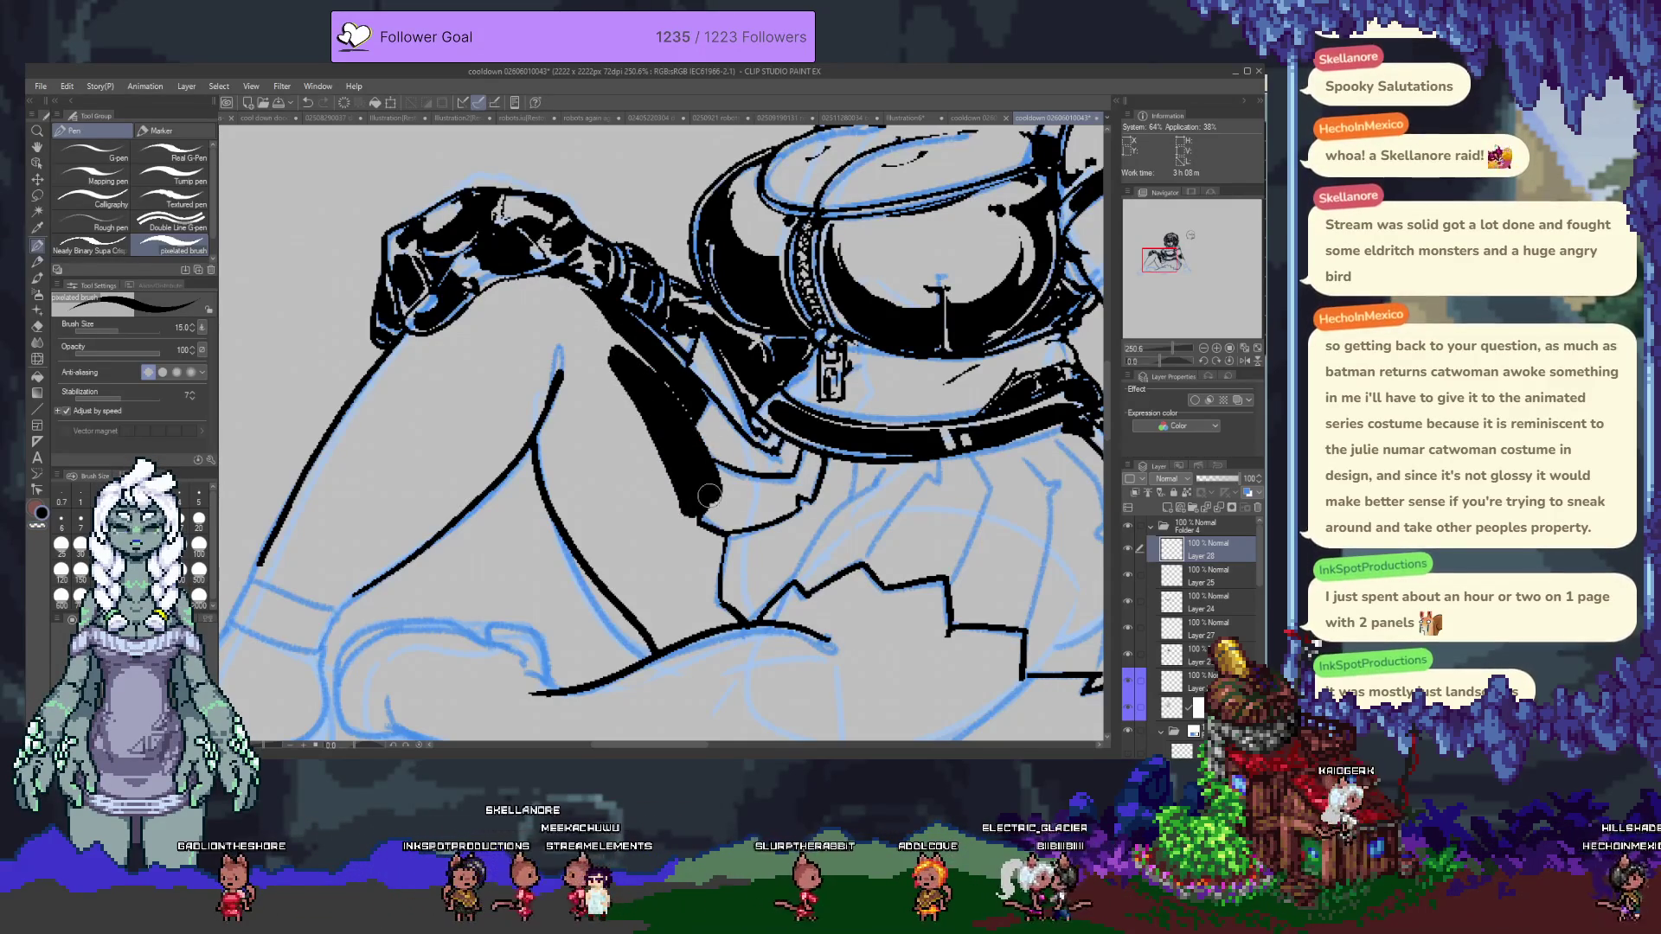
Lower Layer 28's opacity and extend the grey shading evenly down the inner thigh.
click(1212, 480)
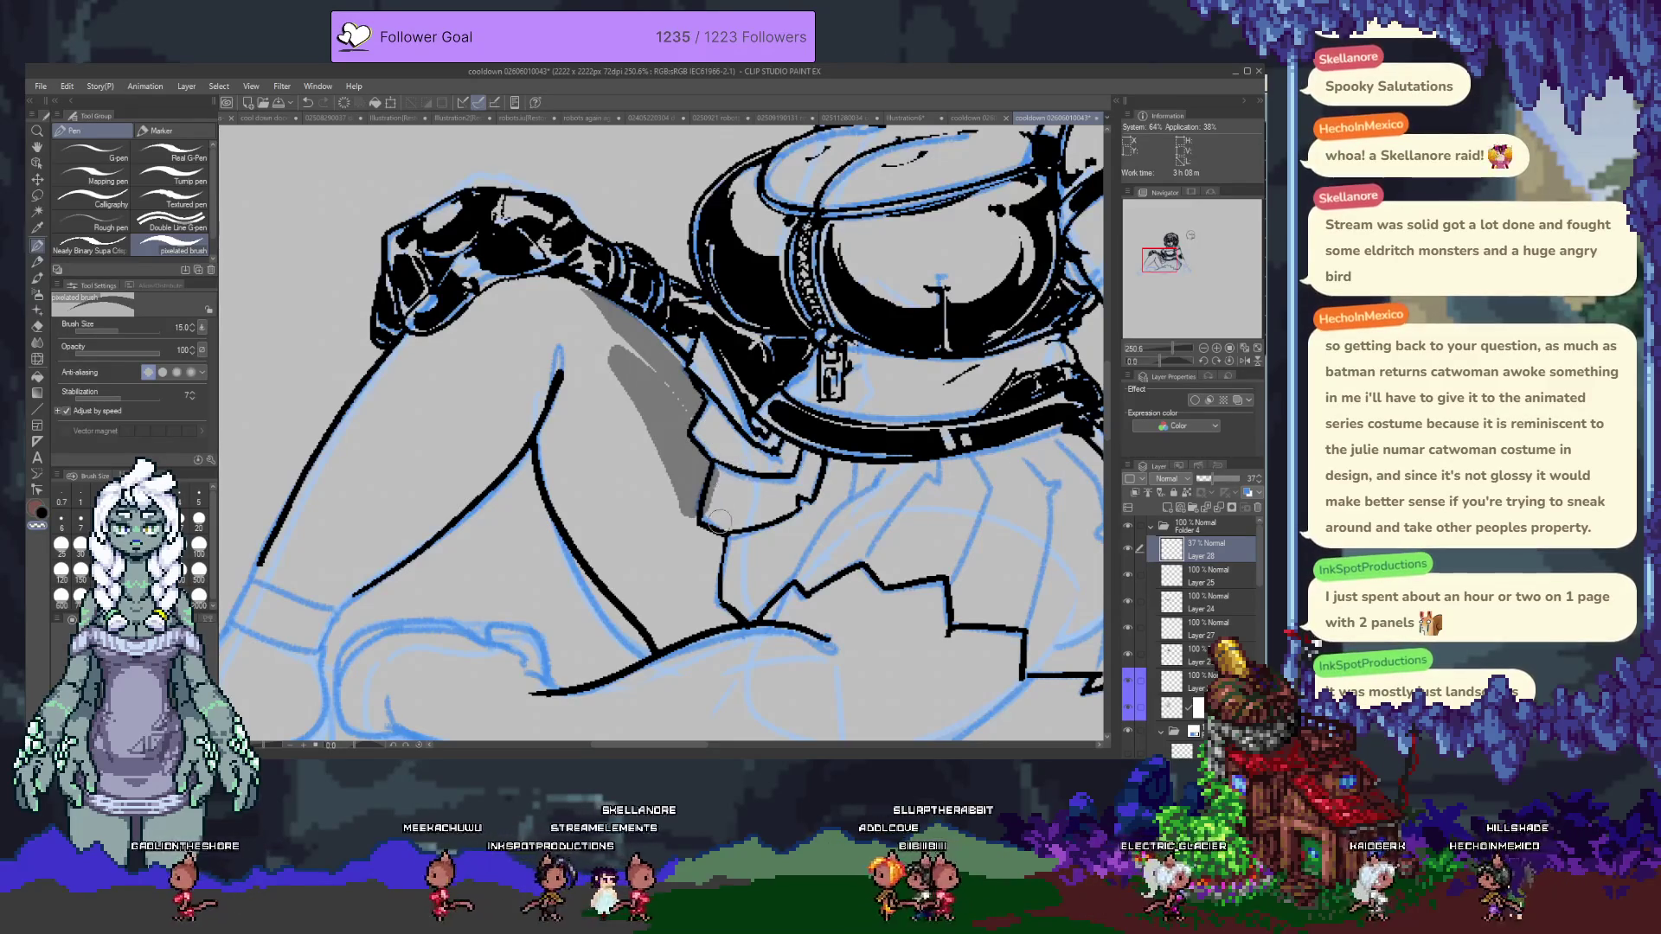
drag(711, 519, 711, 550)
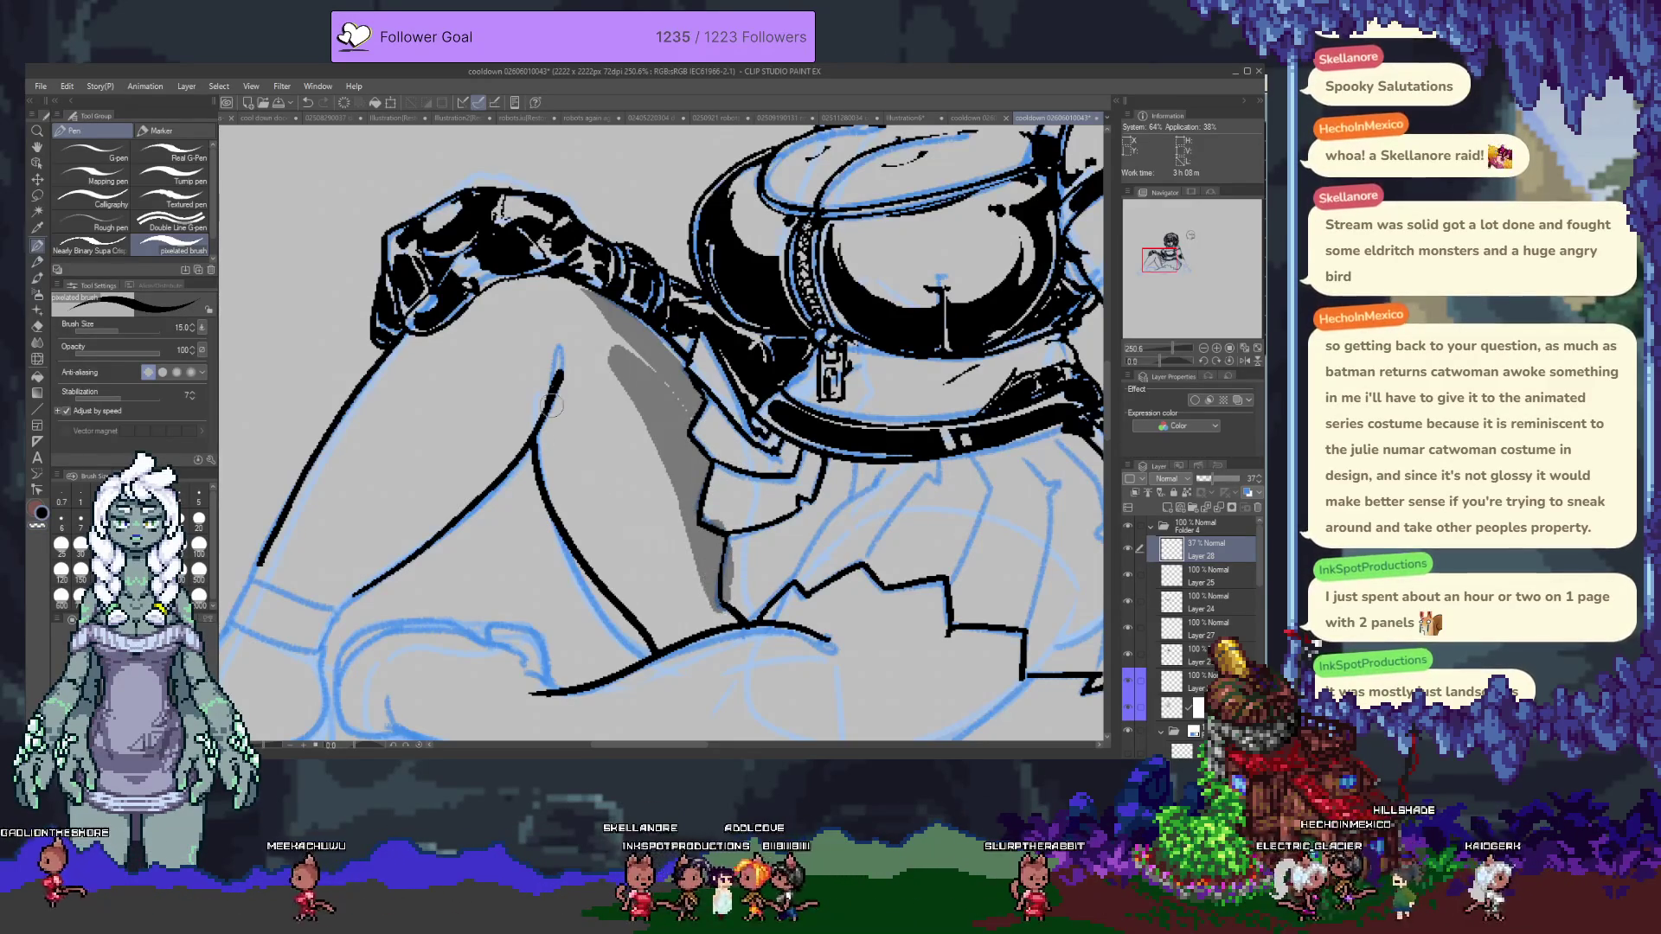
drag(571, 381, 731, 610)
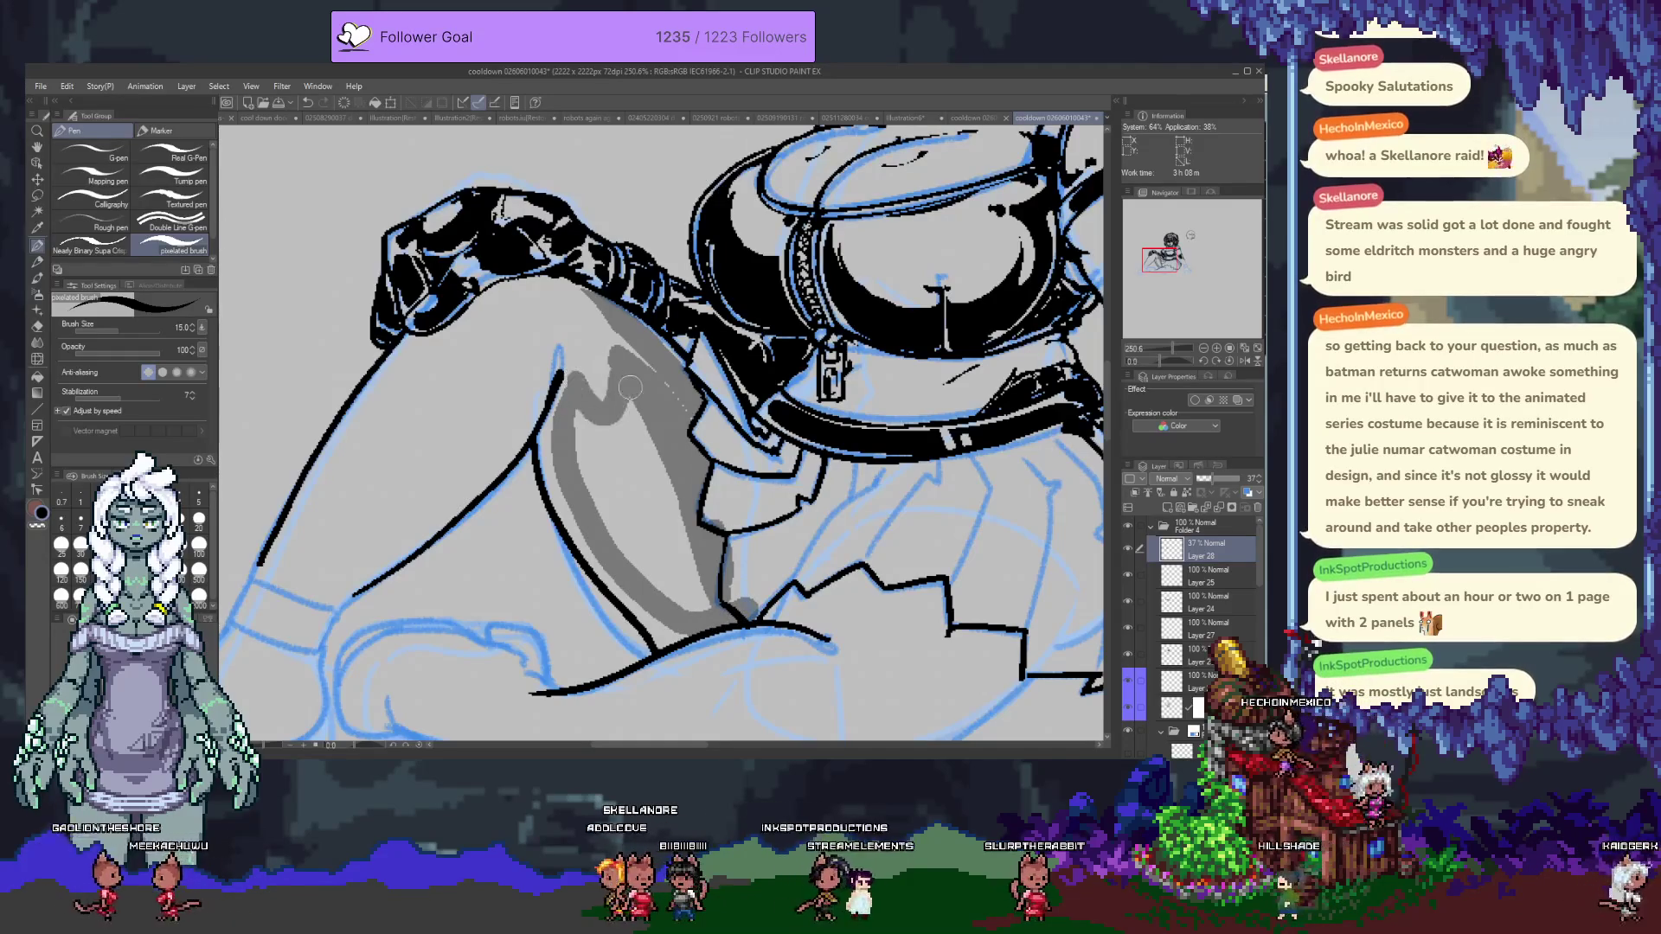
drag(587, 421, 716, 606)
drag(592, 515, 699, 612)
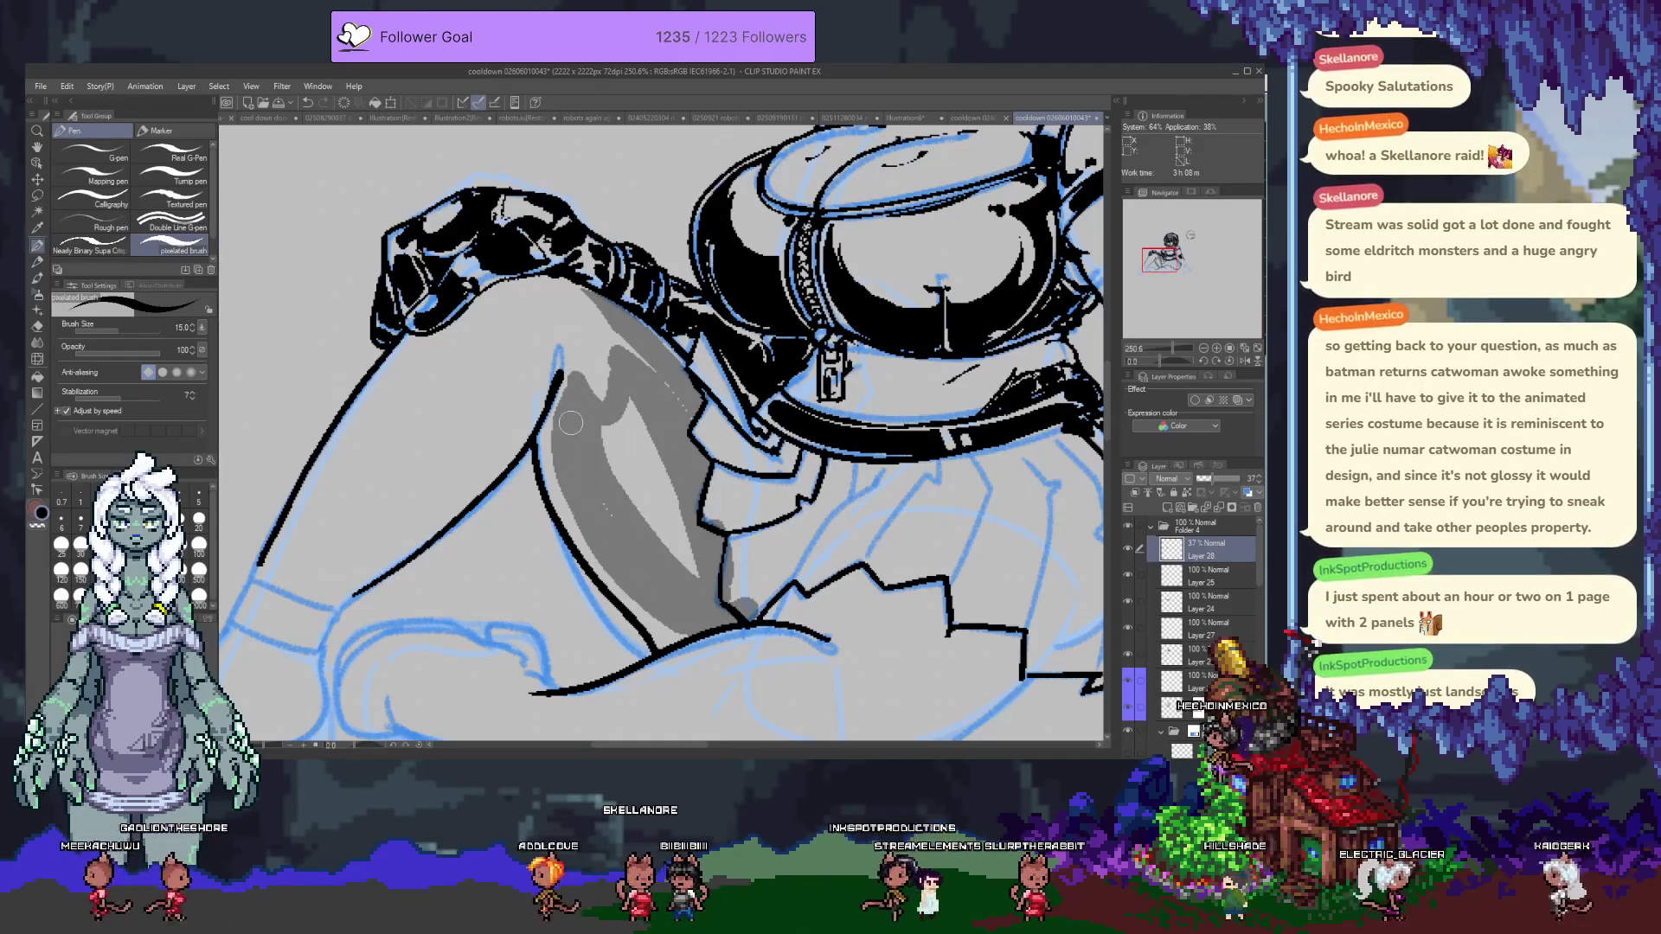
drag(589, 436, 613, 465)
drag(687, 560, 654, 507)
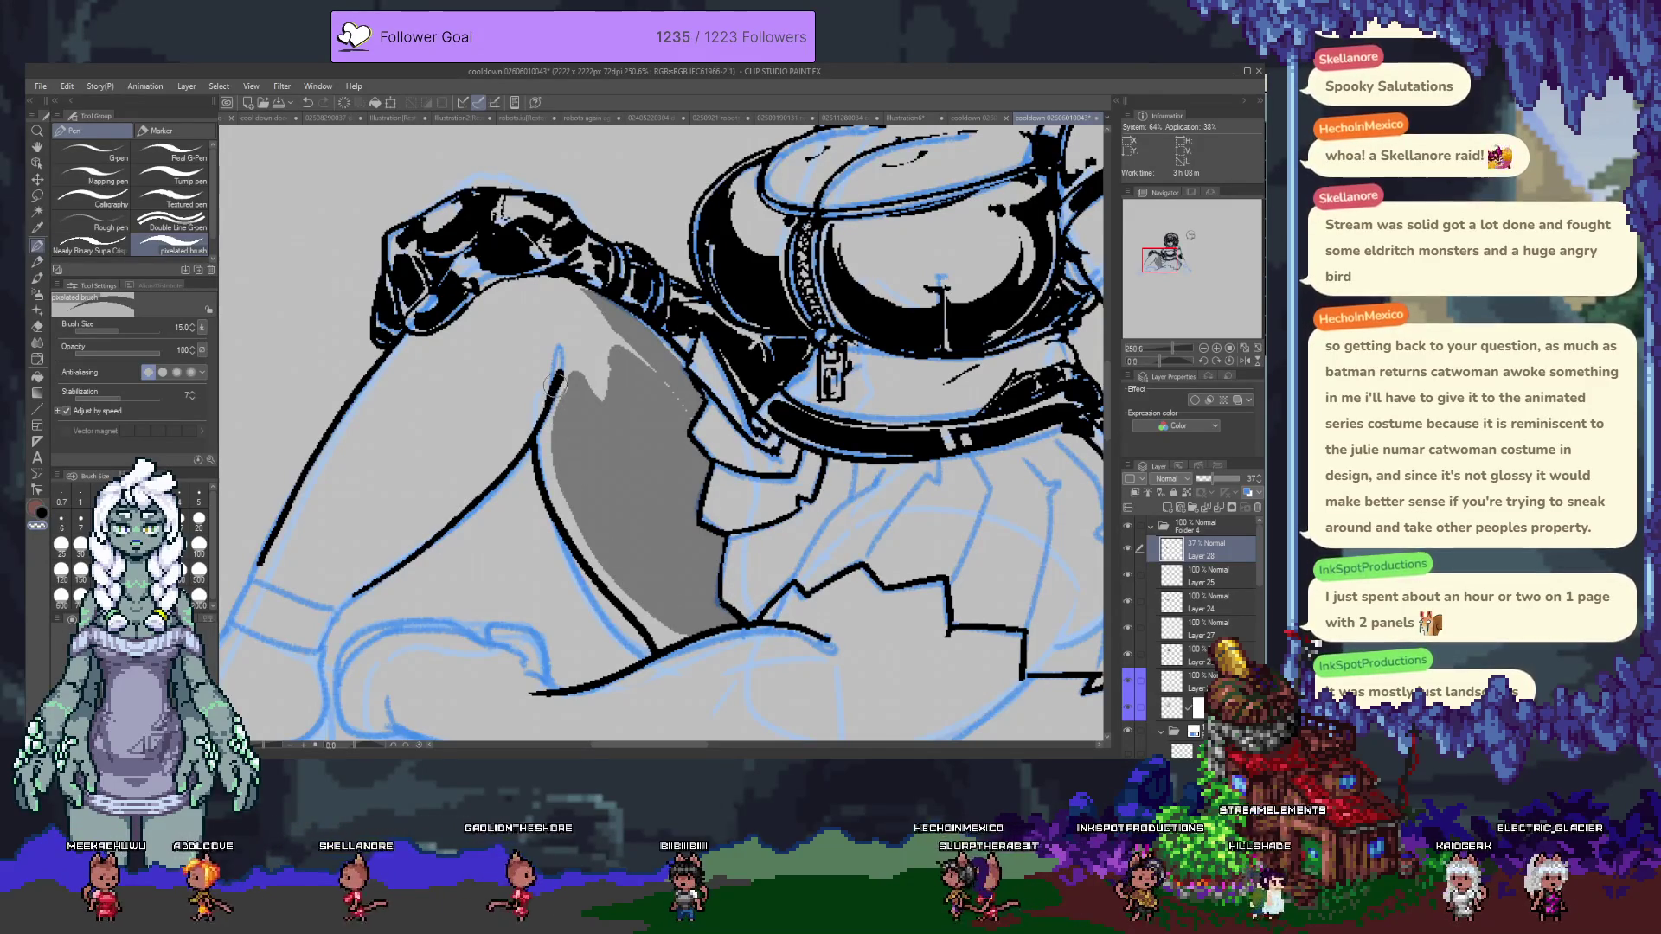
Erase a light strip along the shading edge, add a highlight, then set full opacity.
drag(558, 381, 569, 519)
key(c)
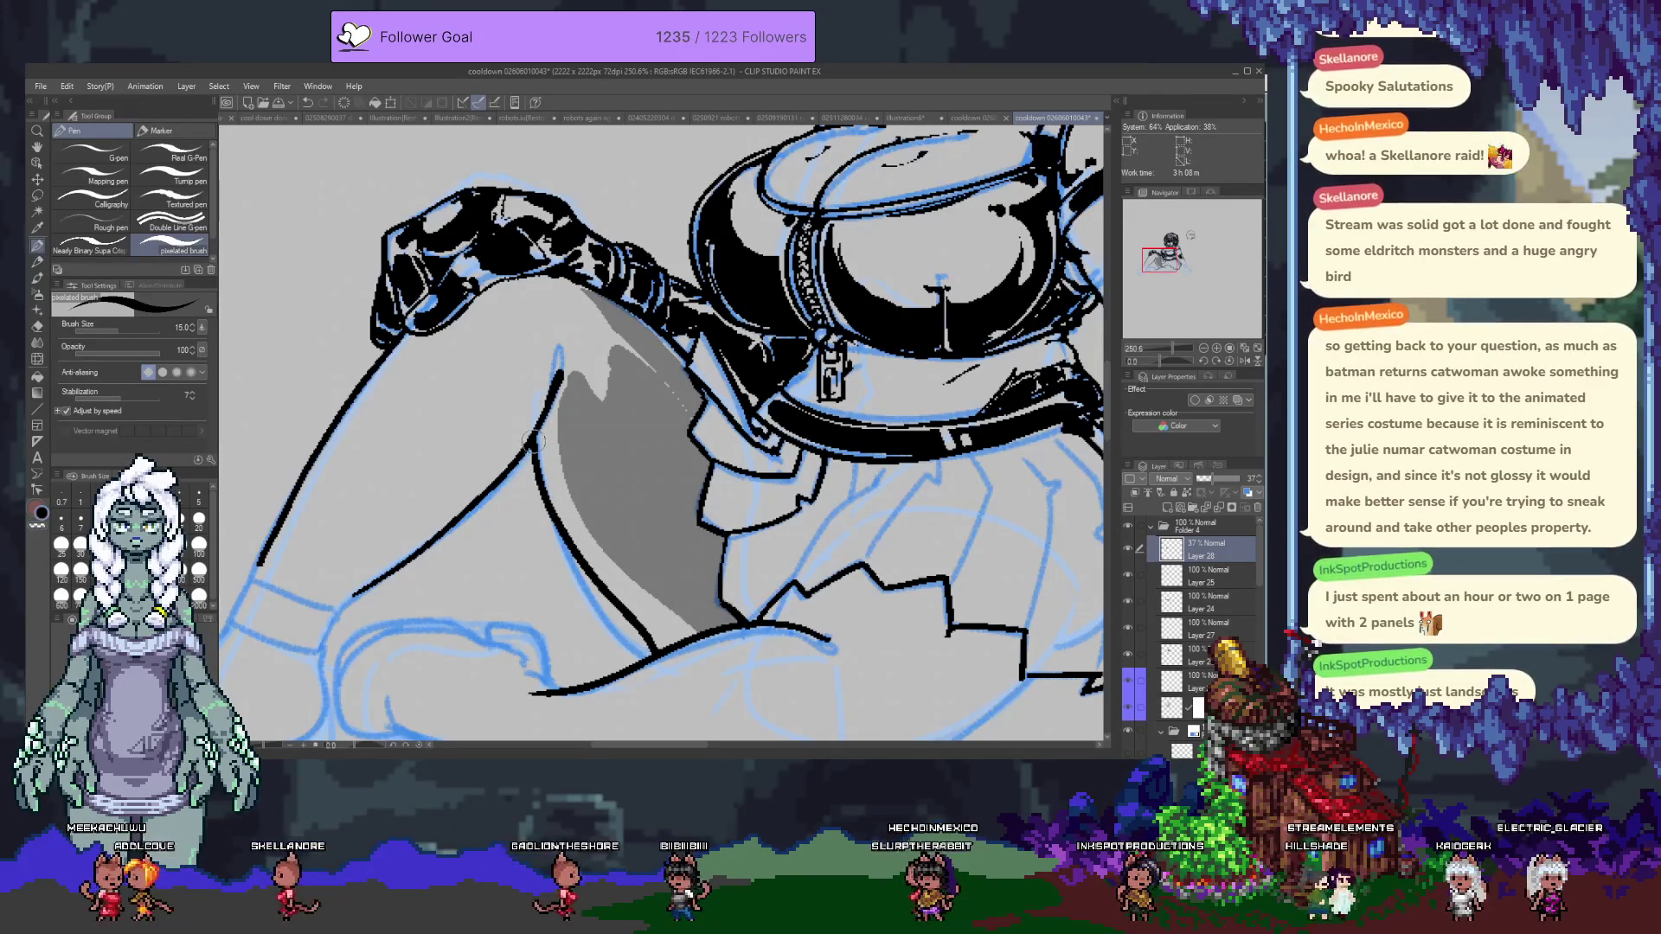
drag(610, 572, 662, 639)
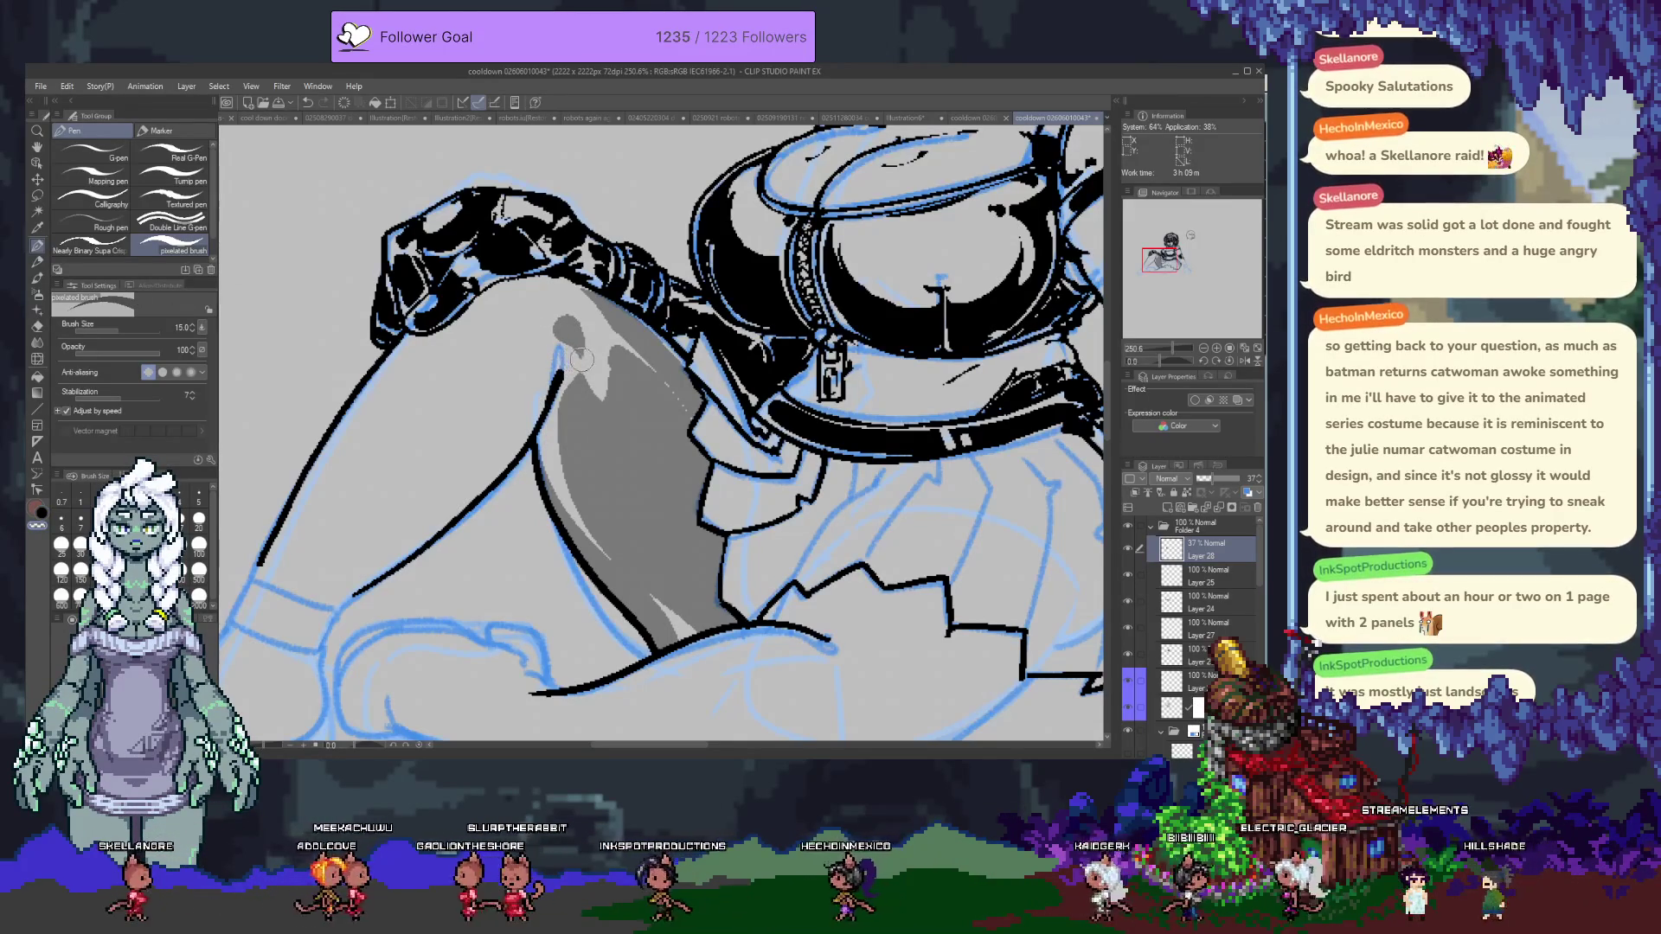
drag(605, 442, 626, 500)
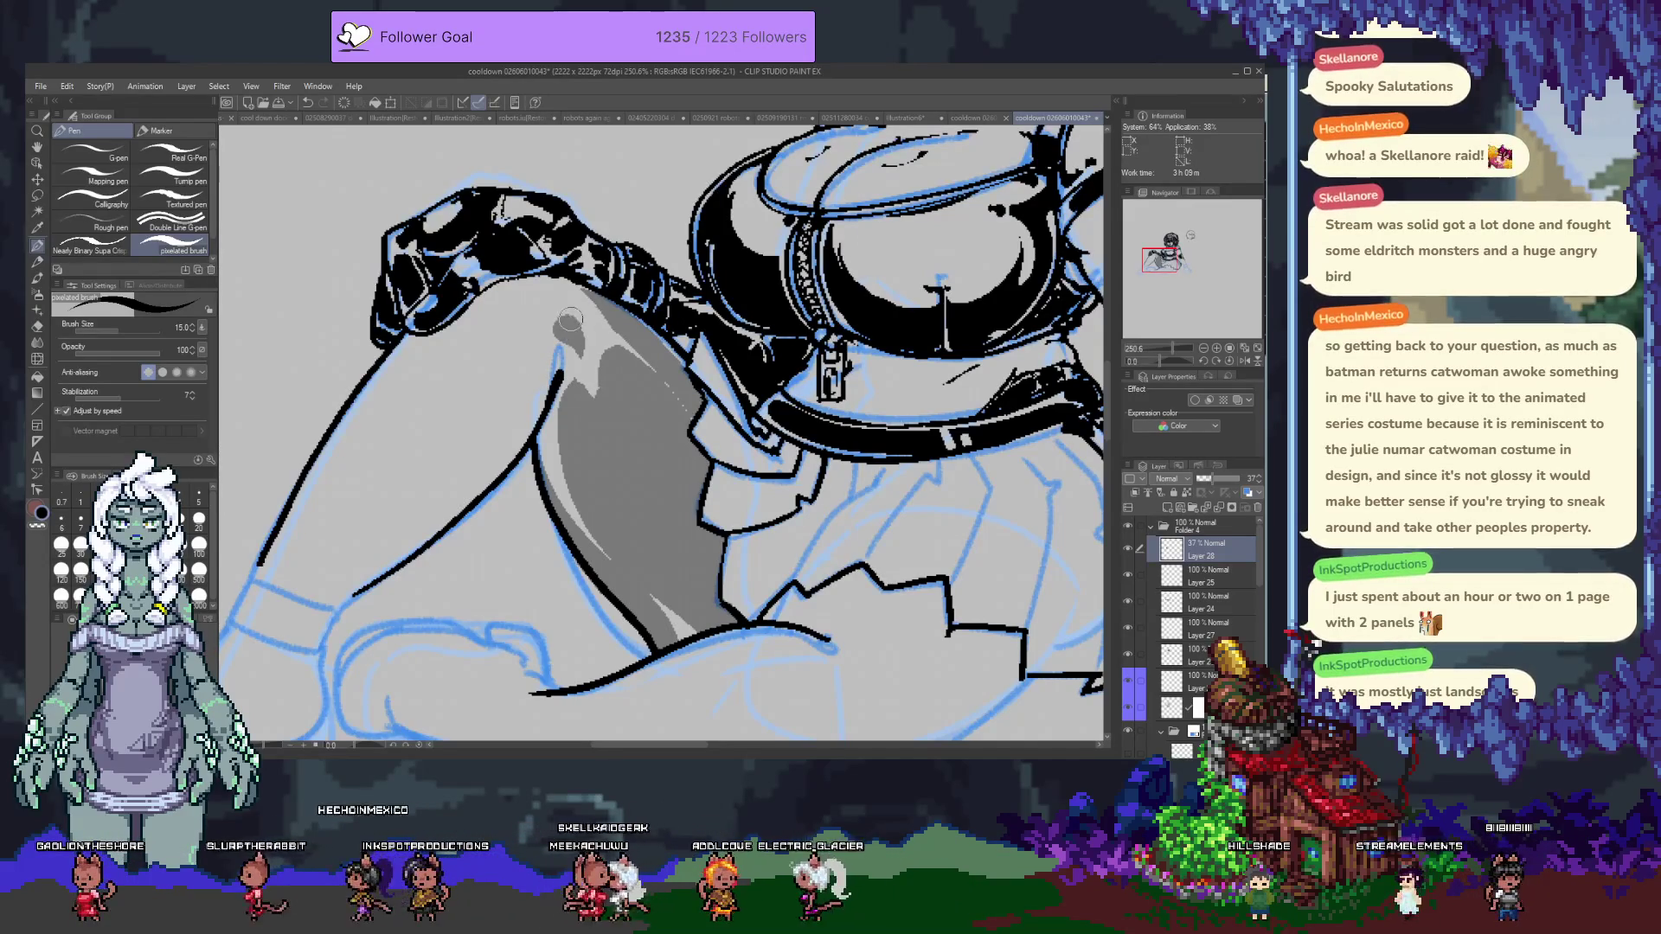
key(0)
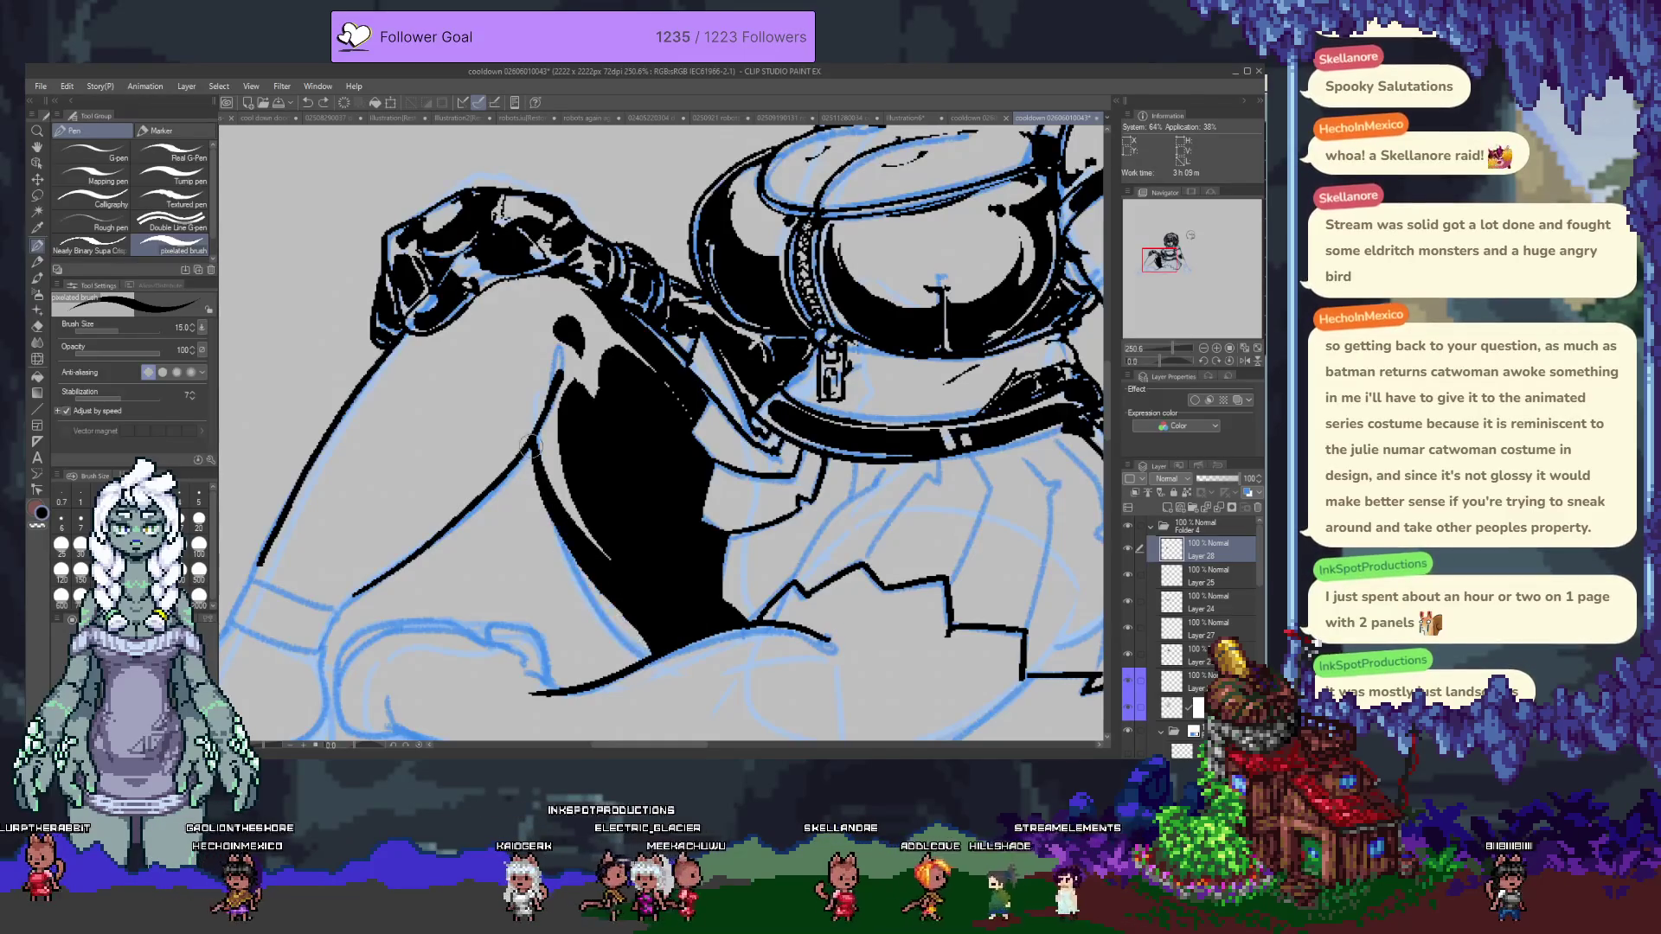
Reselect the thigh shadow layer and toggle its visibility to check beneath.
click(1171, 708)
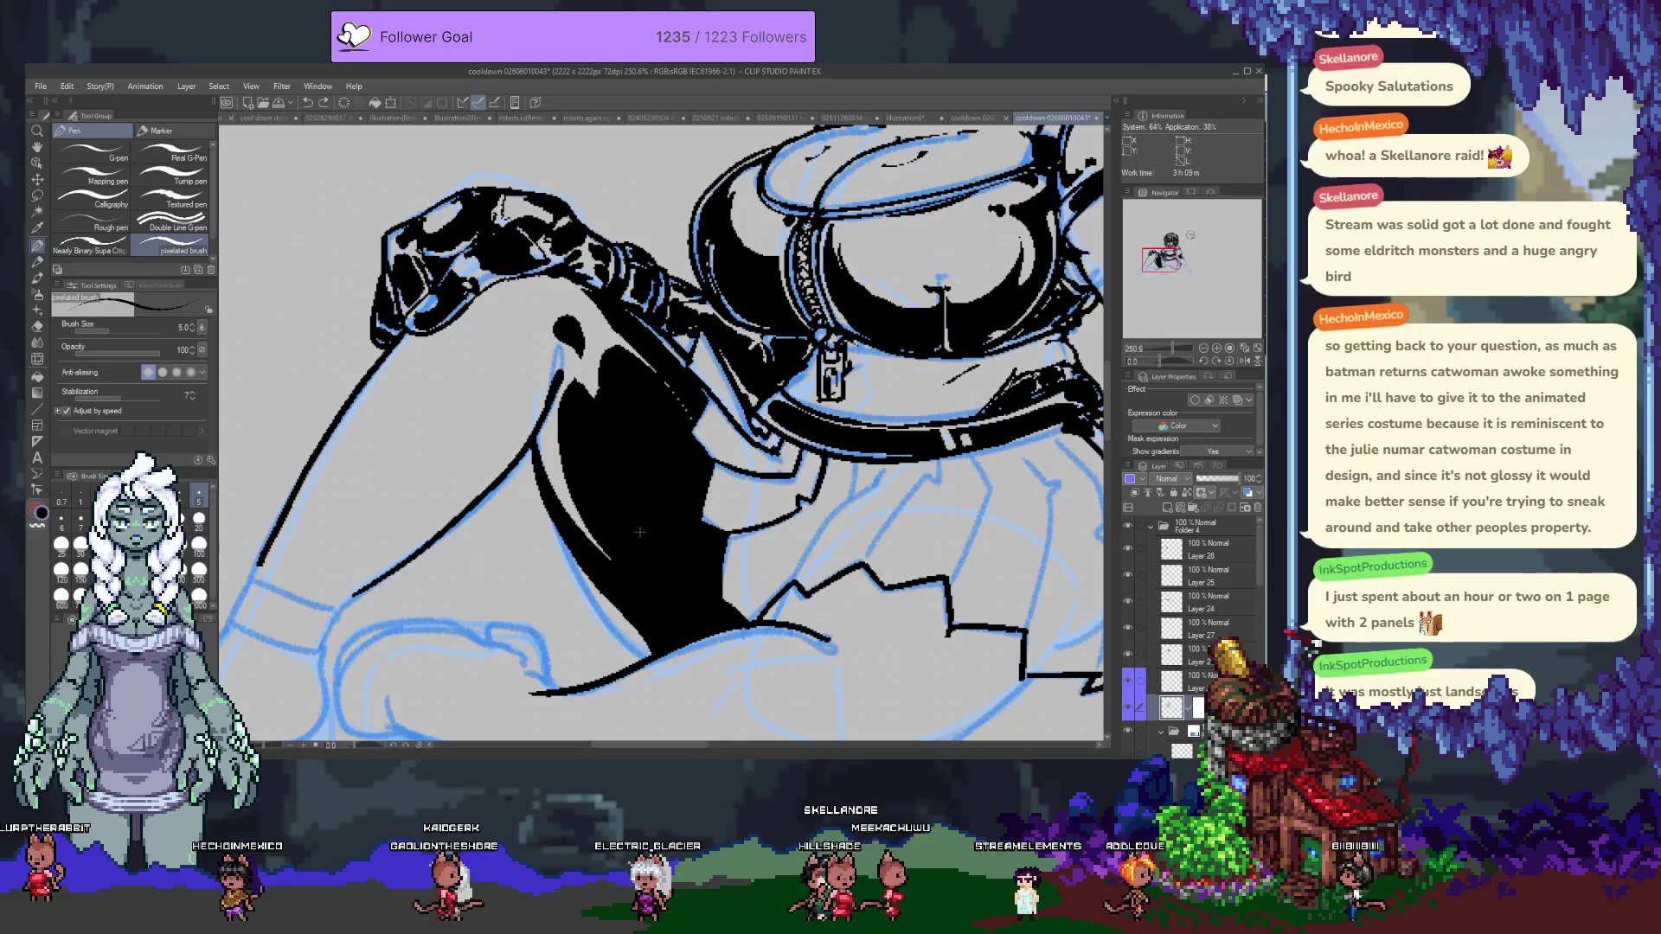
click(1128, 558)
click(1128, 550)
click(1128, 550)
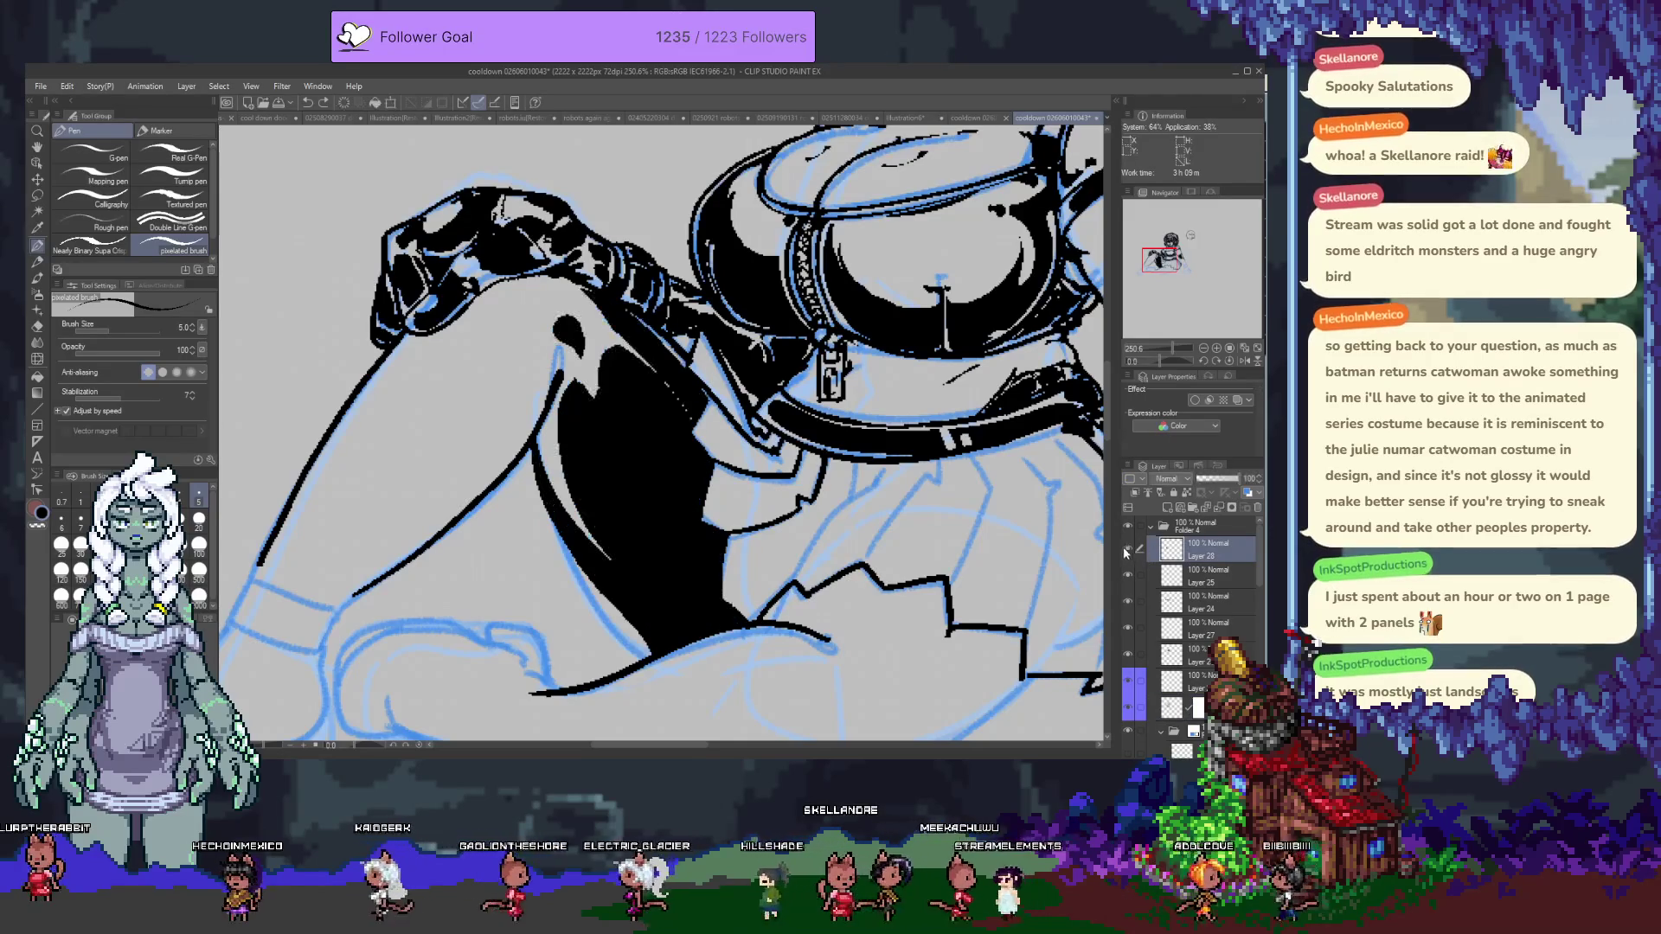
Trim the shadow's left edge with the eraser and extend the black fill with the Pen.
key(e)
drag(545, 505, 612, 597)
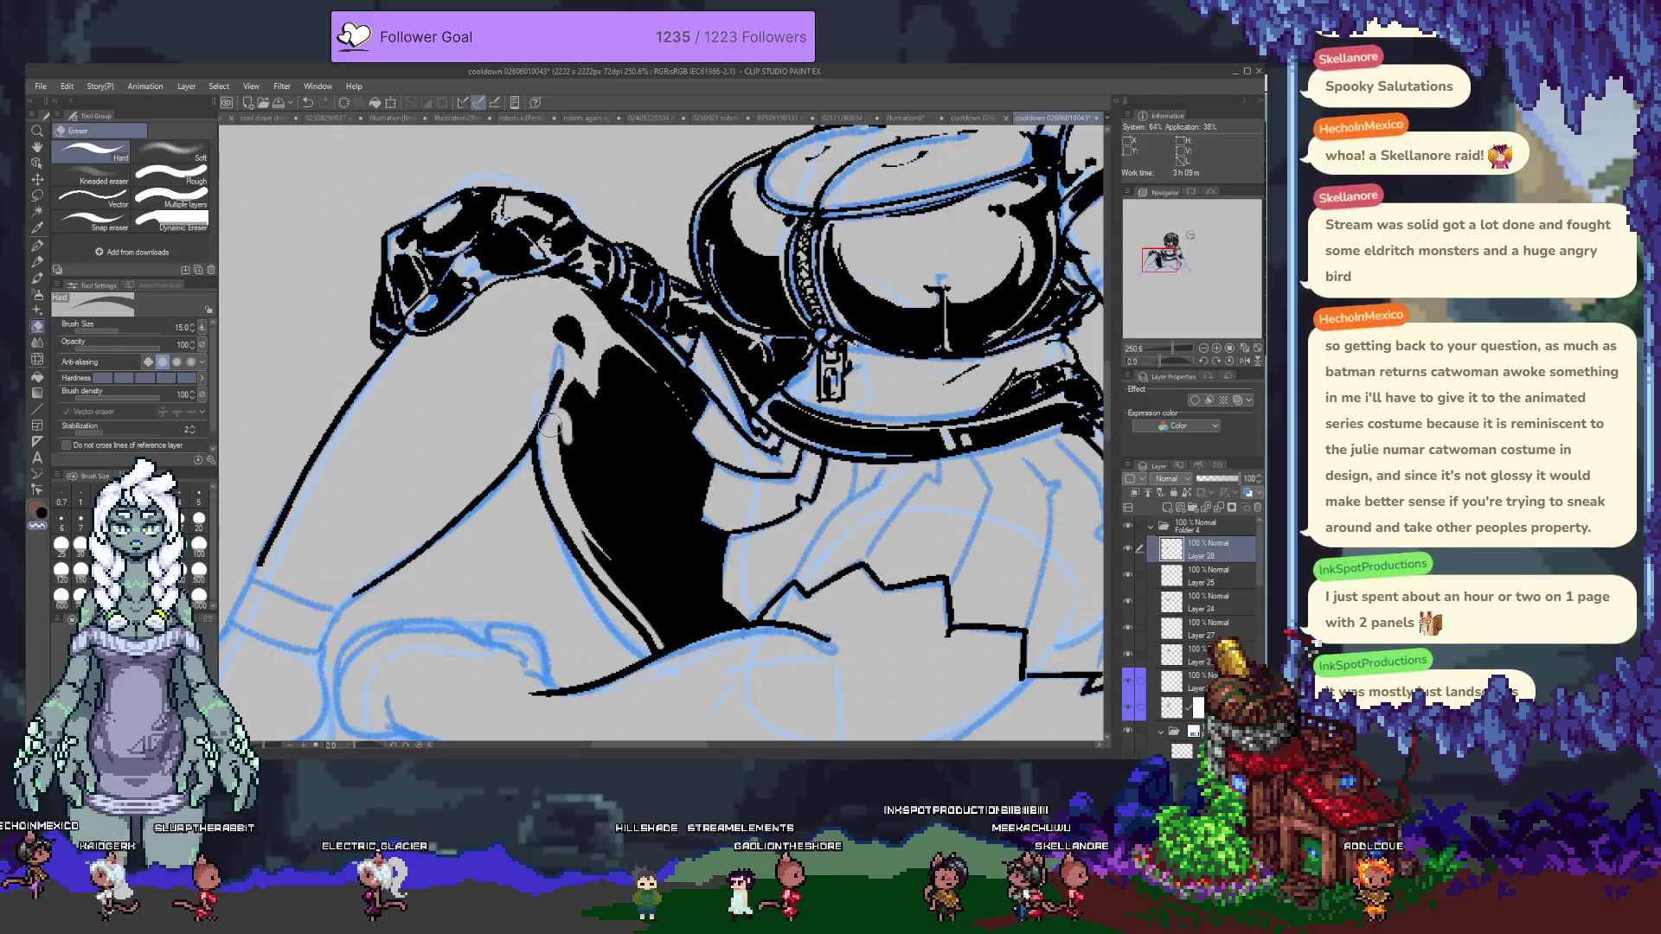
key(p)
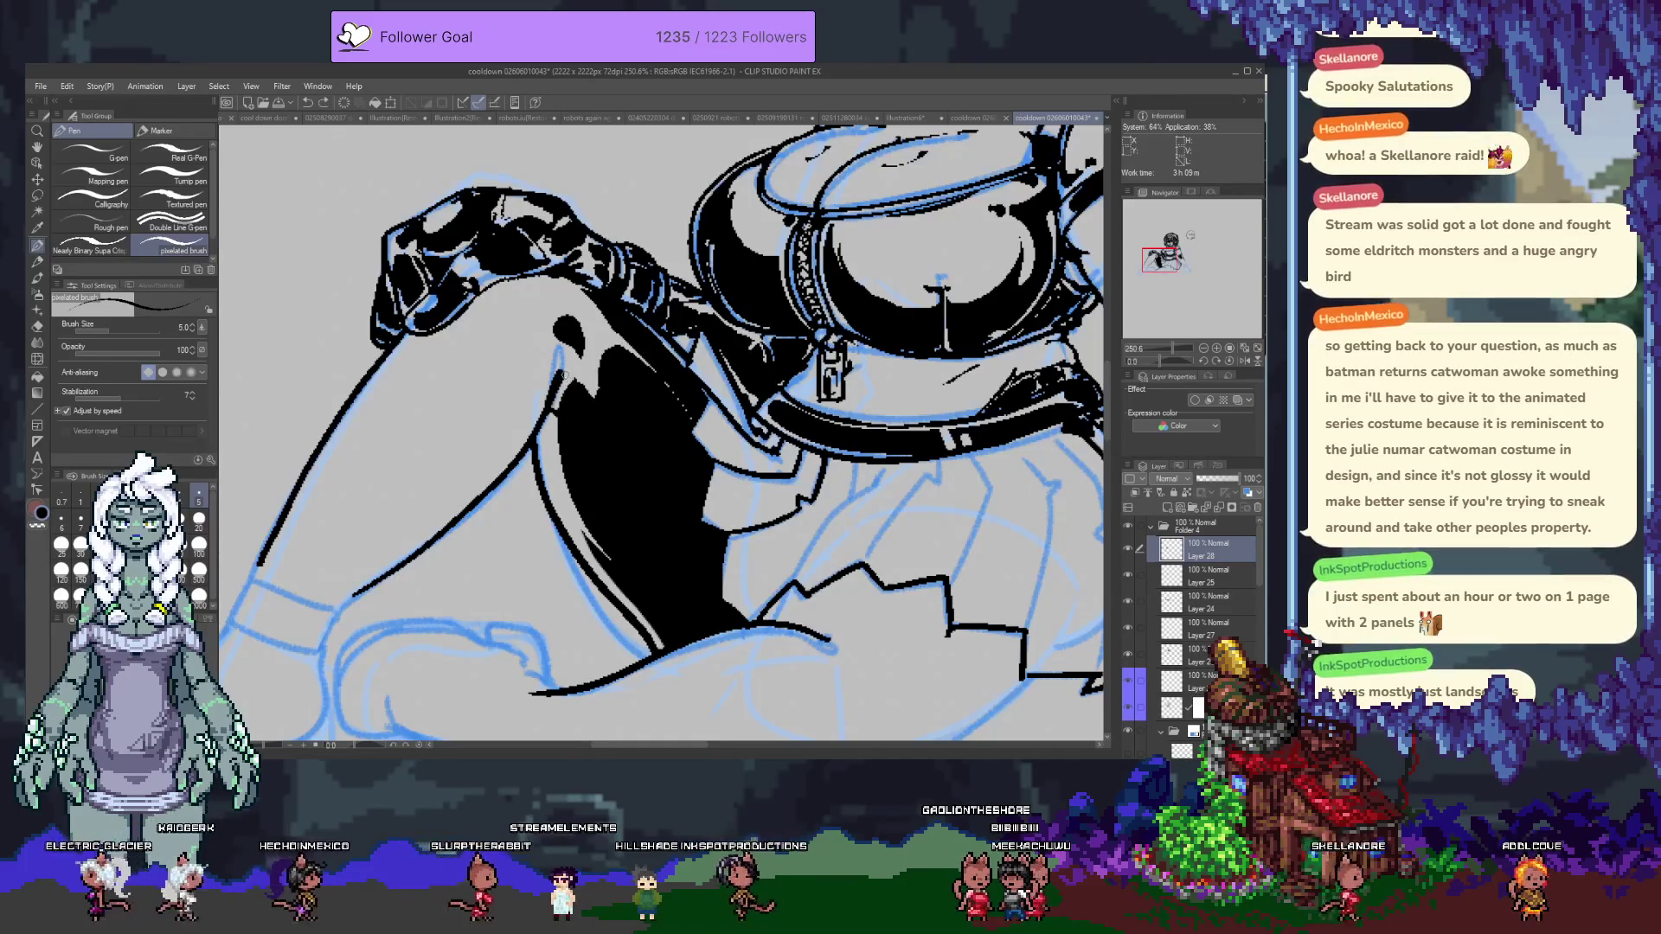
drag(556, 403, 562, 456)
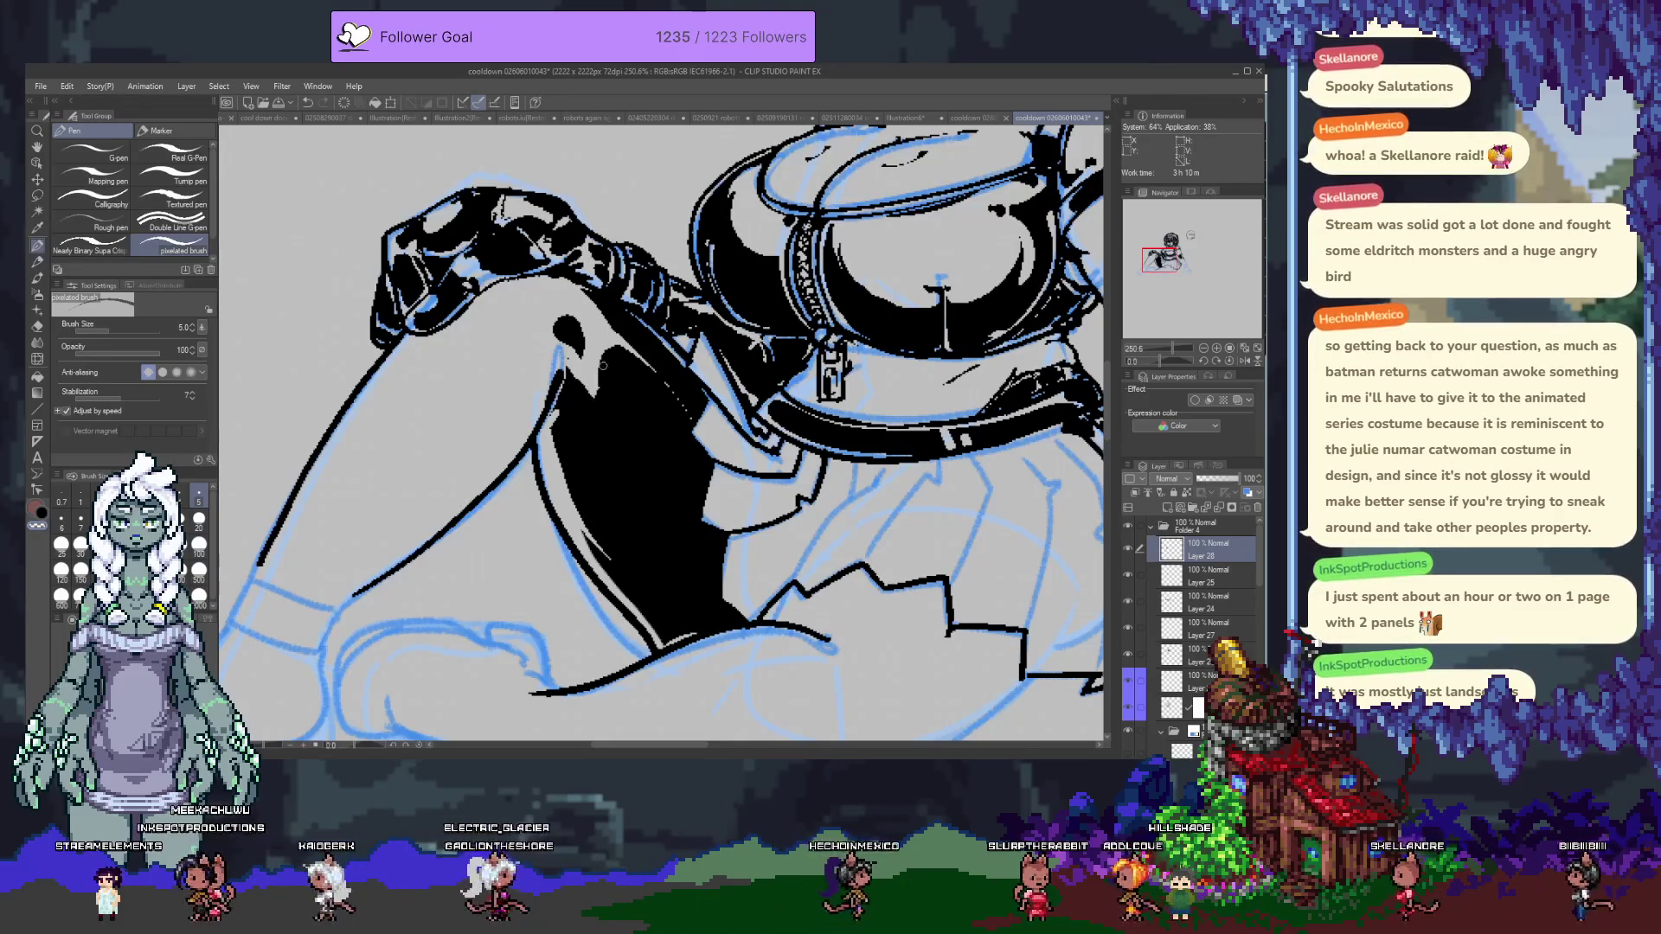
drag(718, 597, 607, 428)
key(ctrl+z)
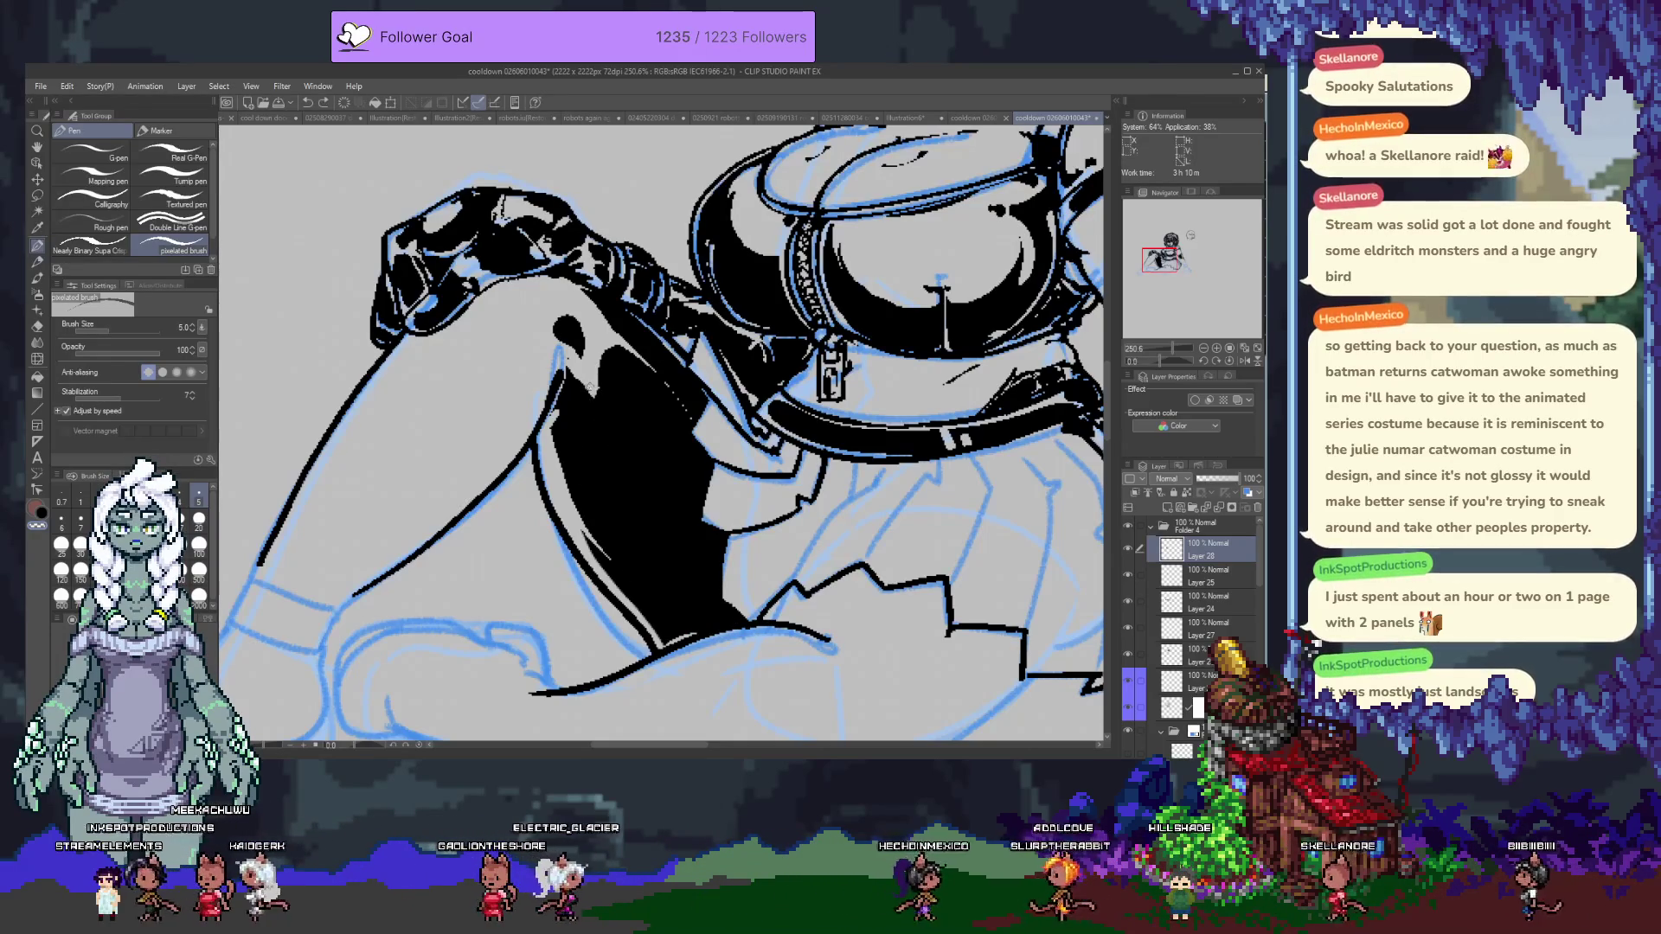
At brush size 2.5, cut a thin highlight through the thigh shadow and ink fine leg lines.
click(140, 501)
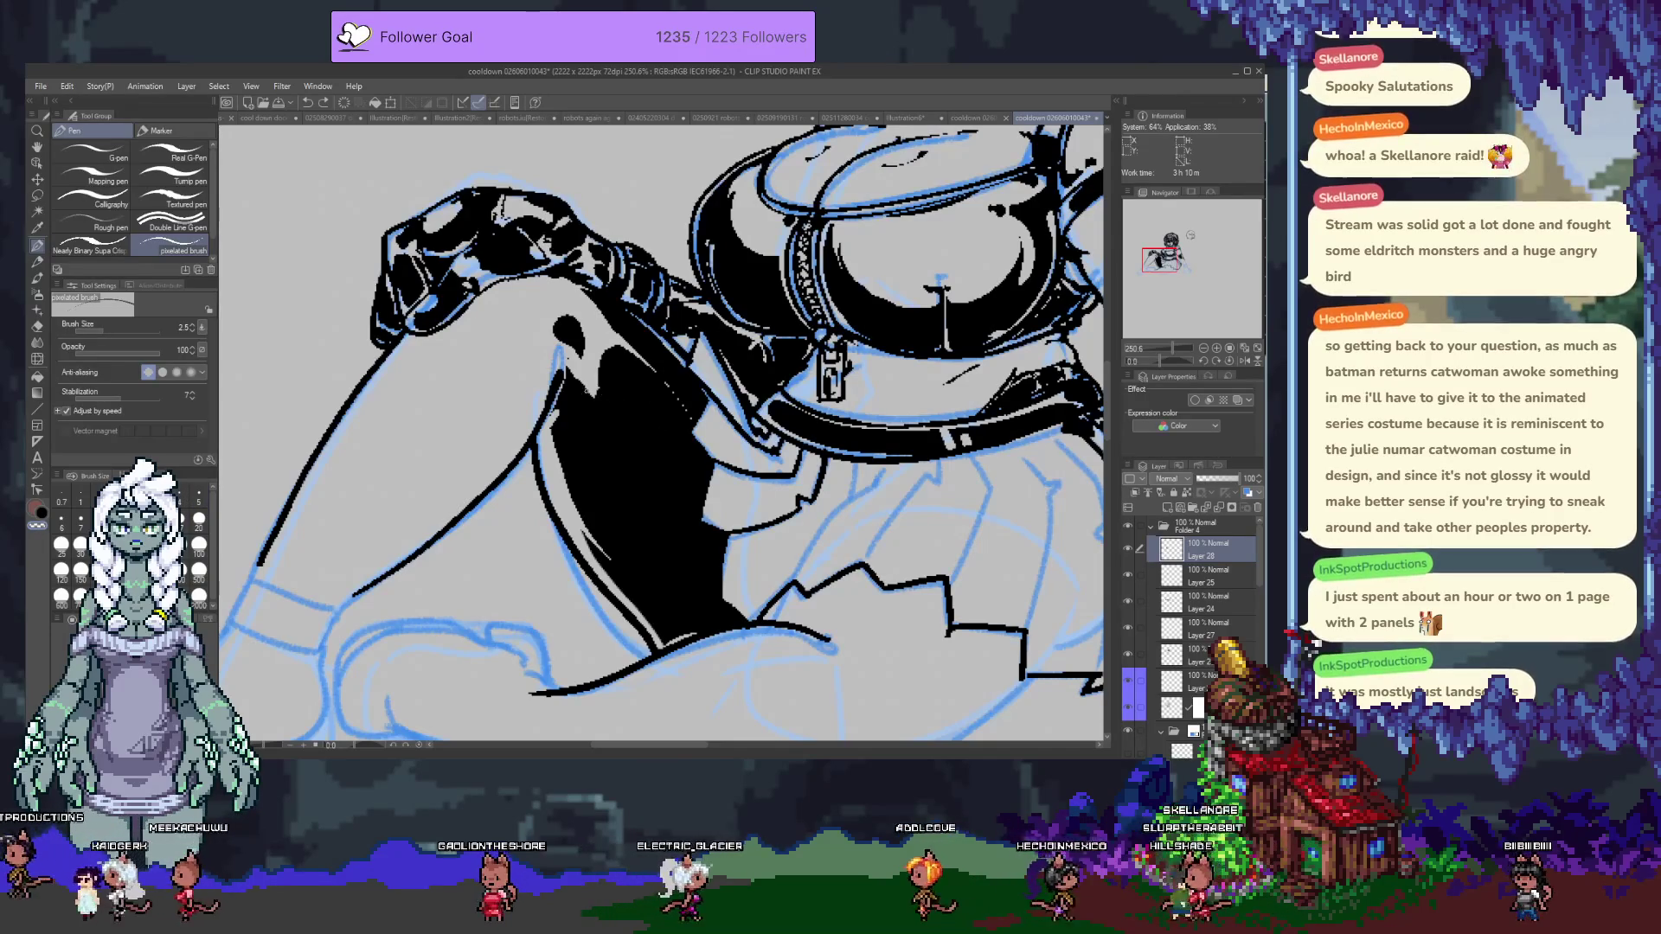
drag(718, 573, 595, 385)
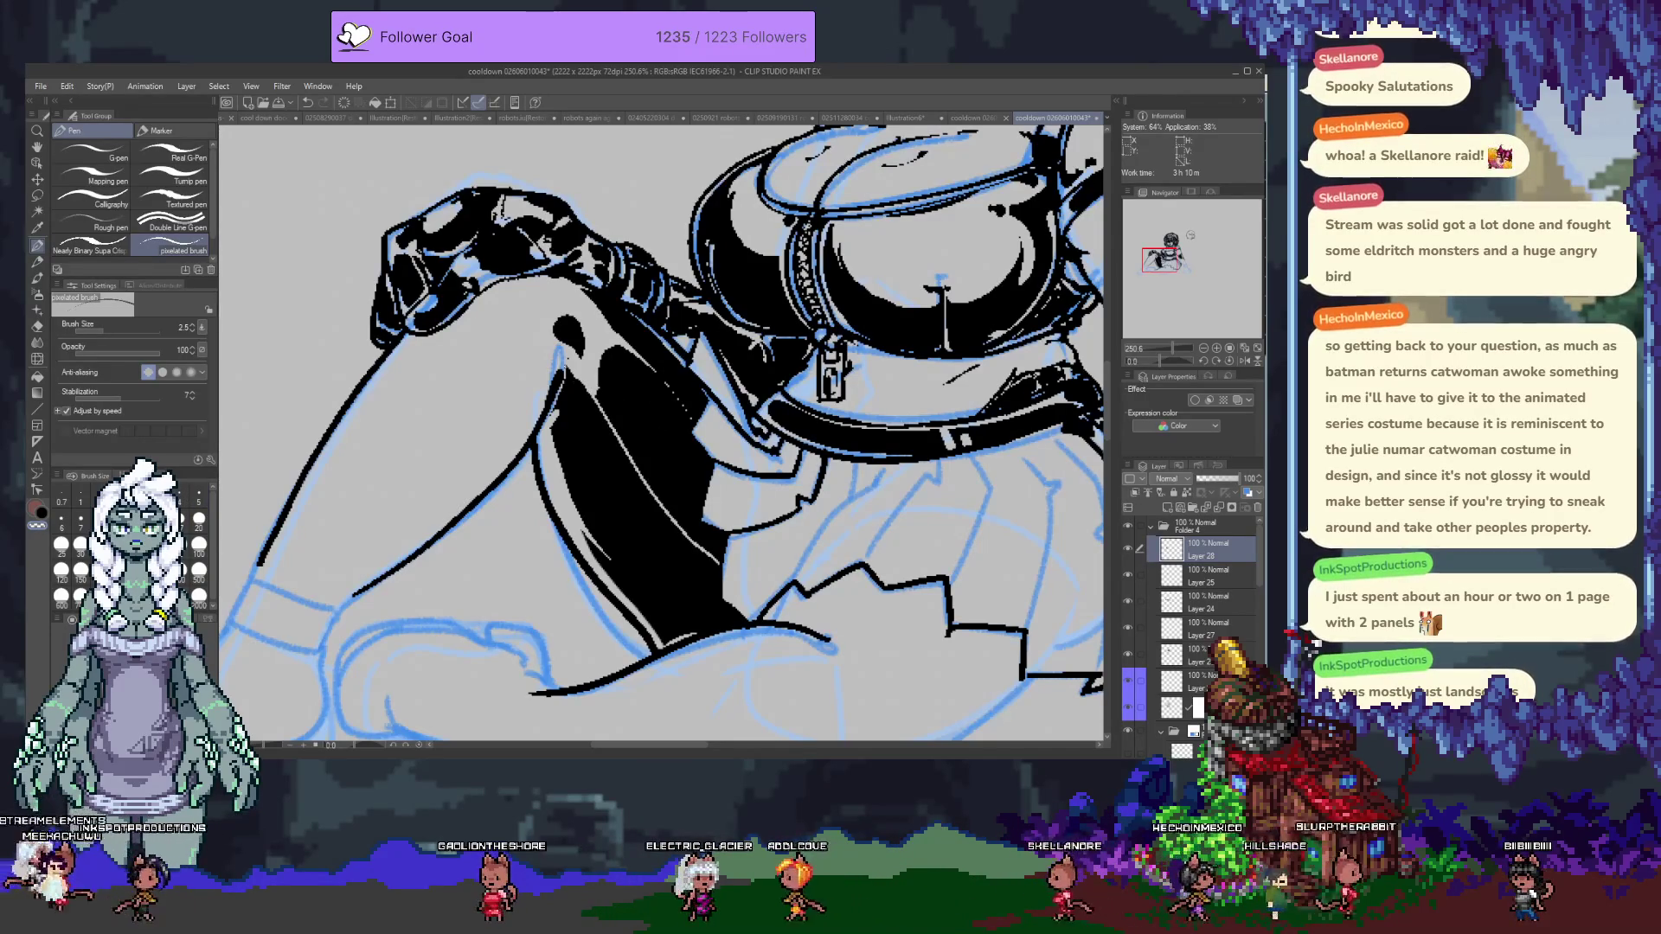
drag(722, 554, 761, 598)
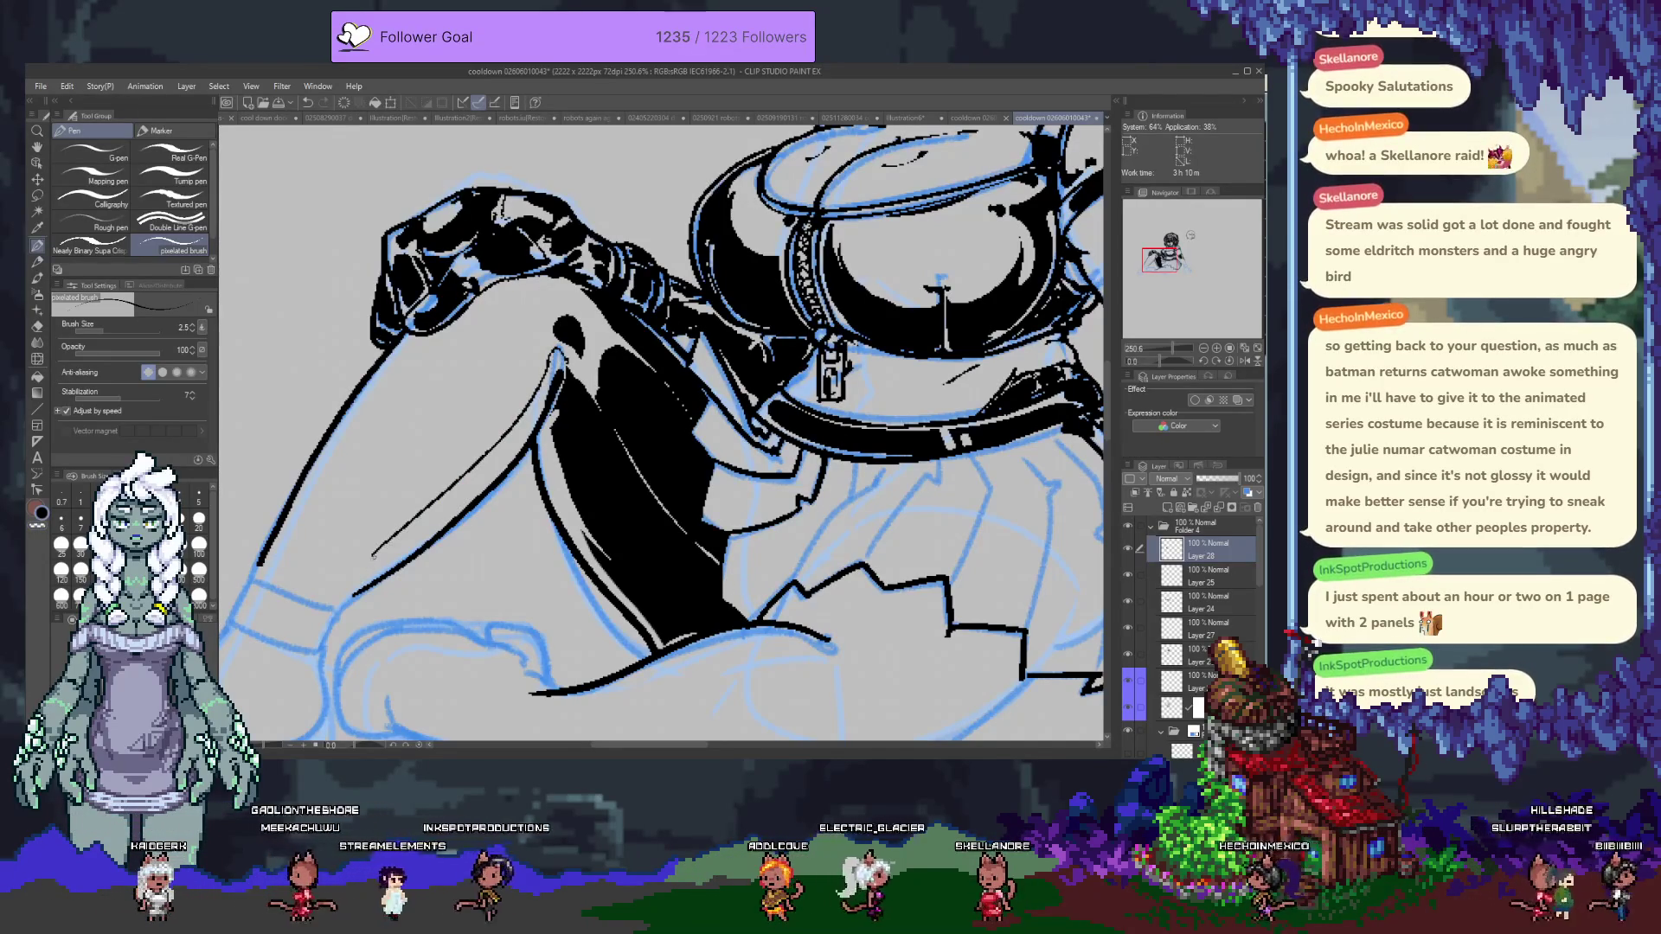
drag(353, 577, 529, 424)
drag(357, 568, 542, 367)
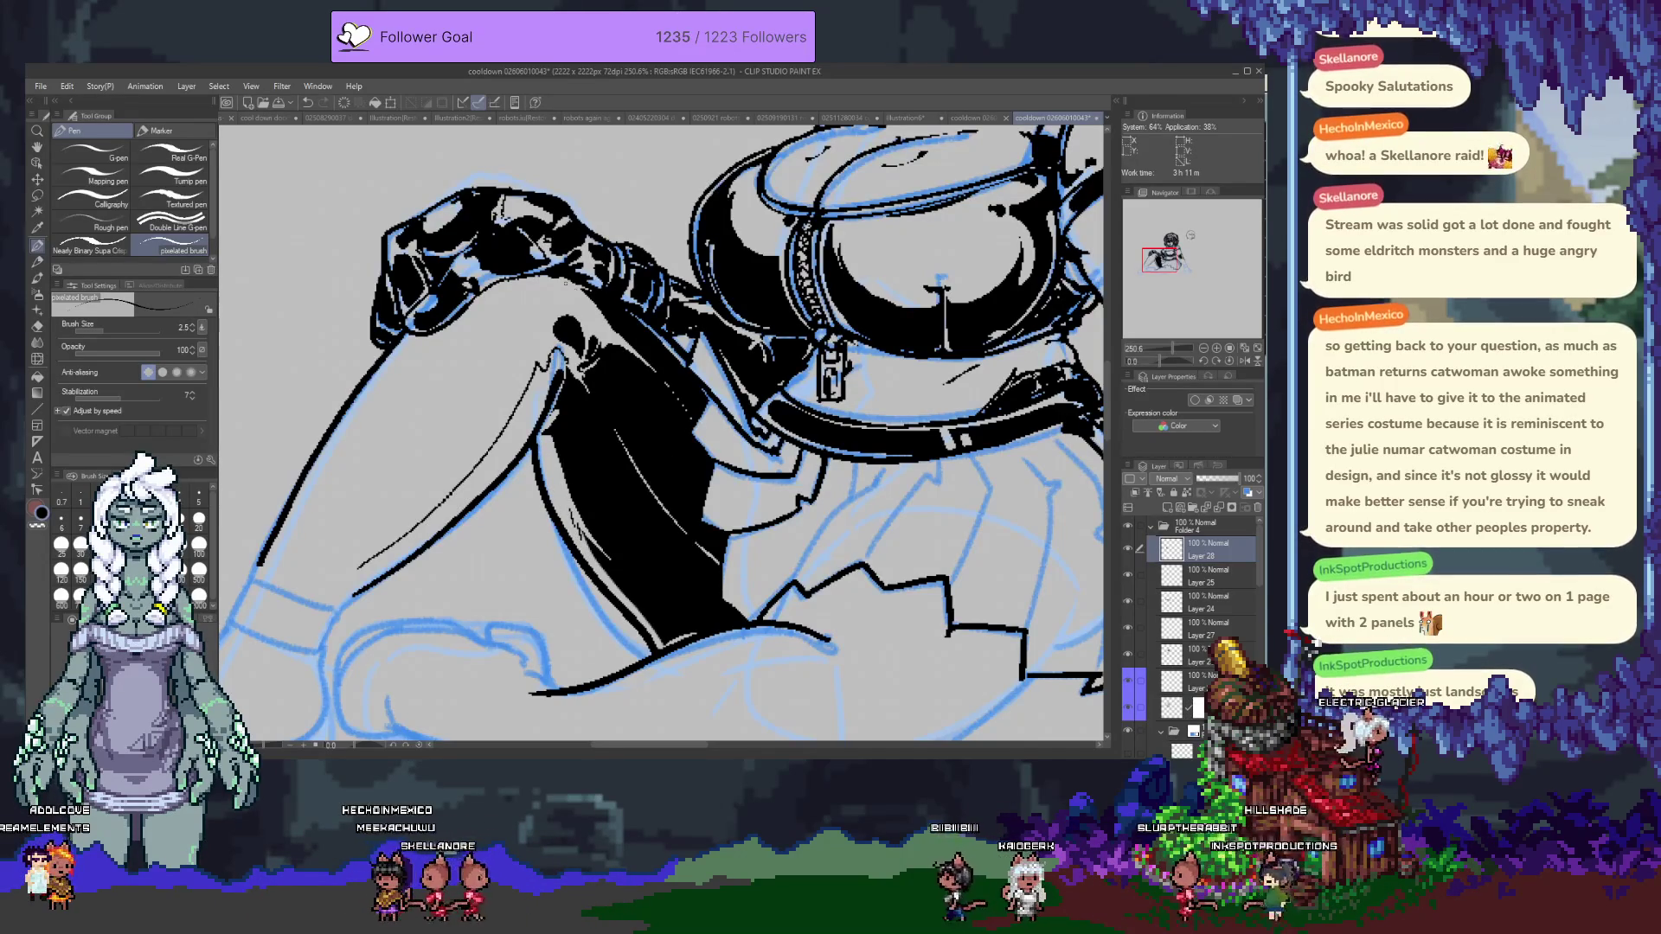
drag(665, 433, 526, 519)
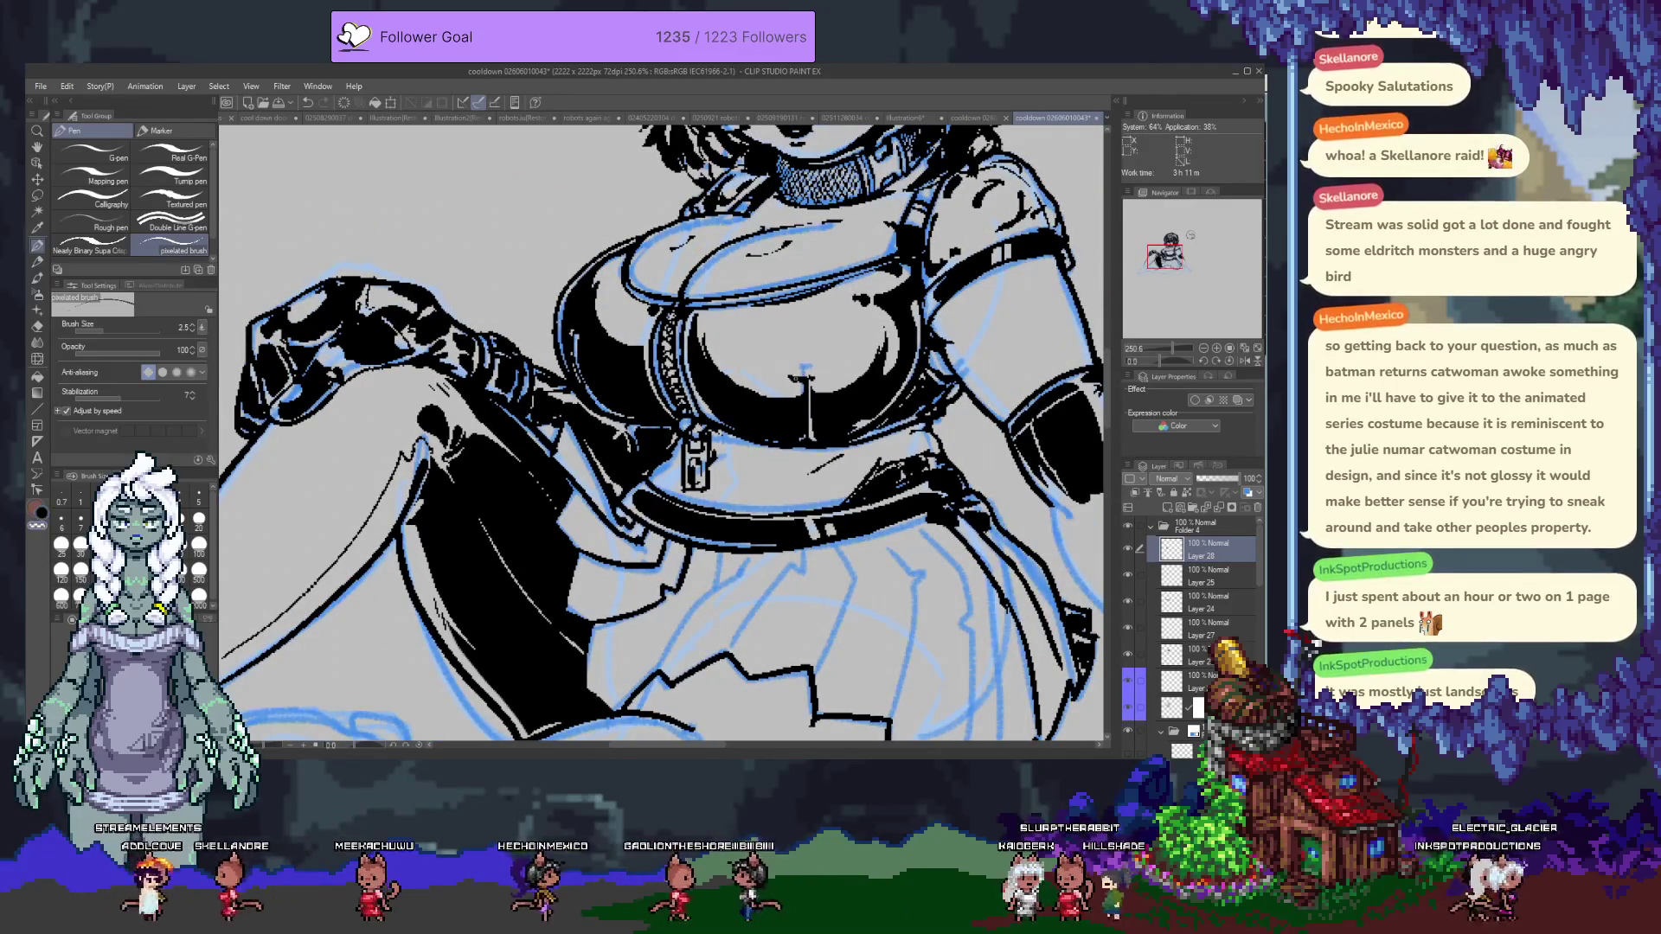
Zoom out, add Layer 29, and drag it out of Folder 4 to the top.
scroll(655, 404, down, 4)
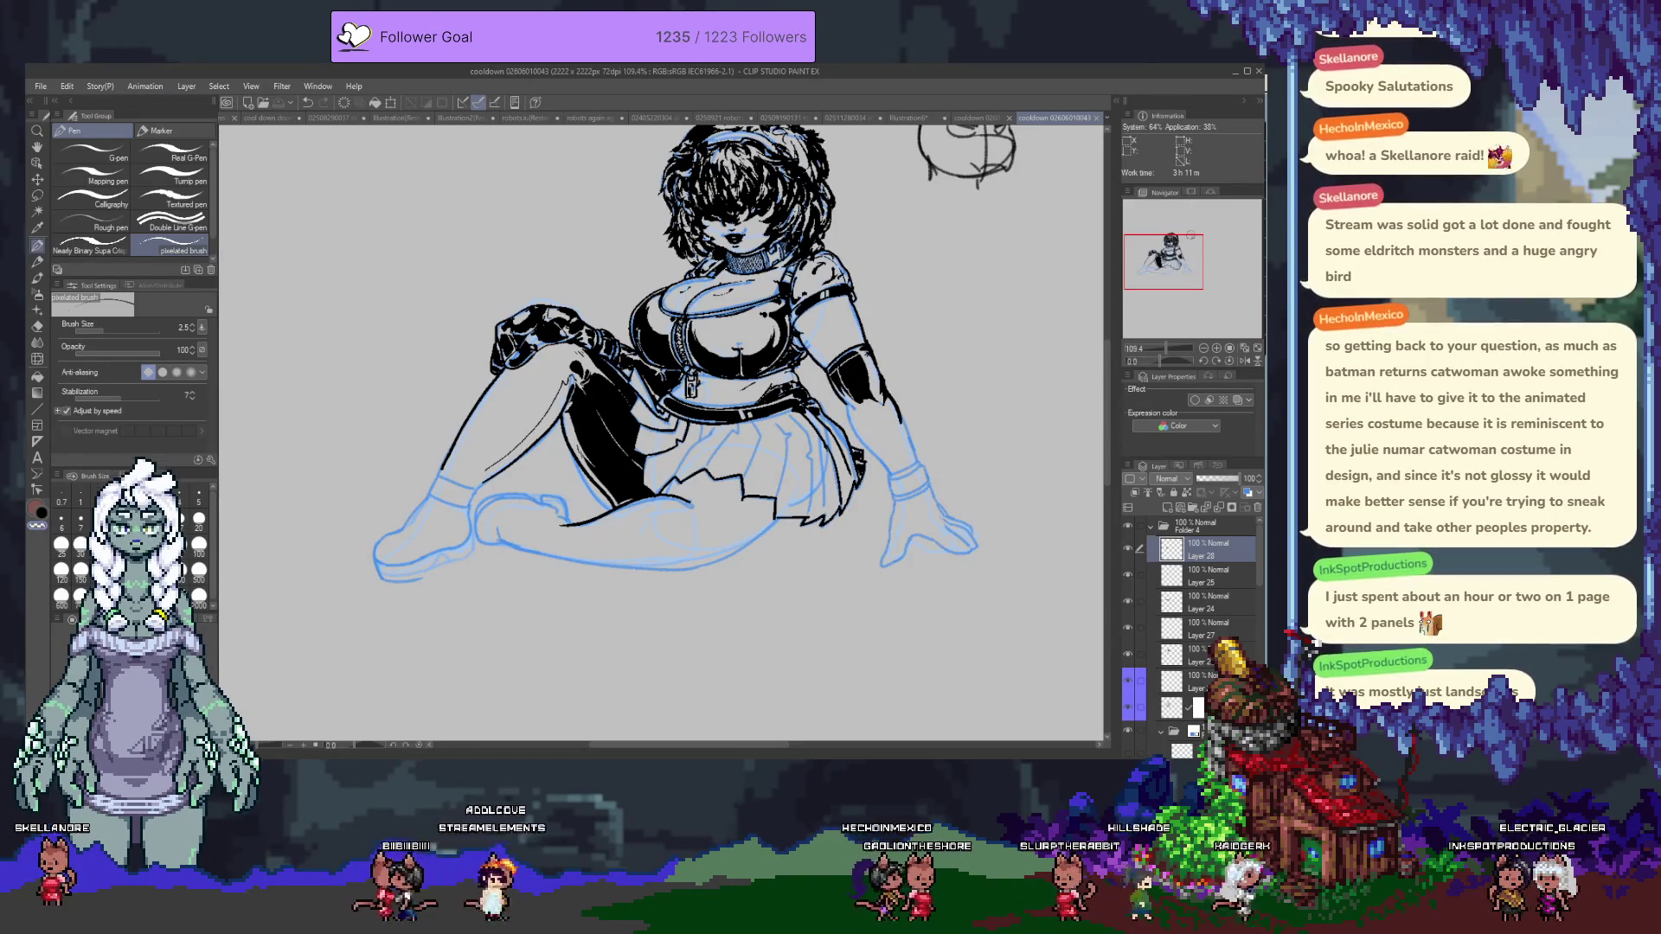
drag(657, 389, 642, 465)
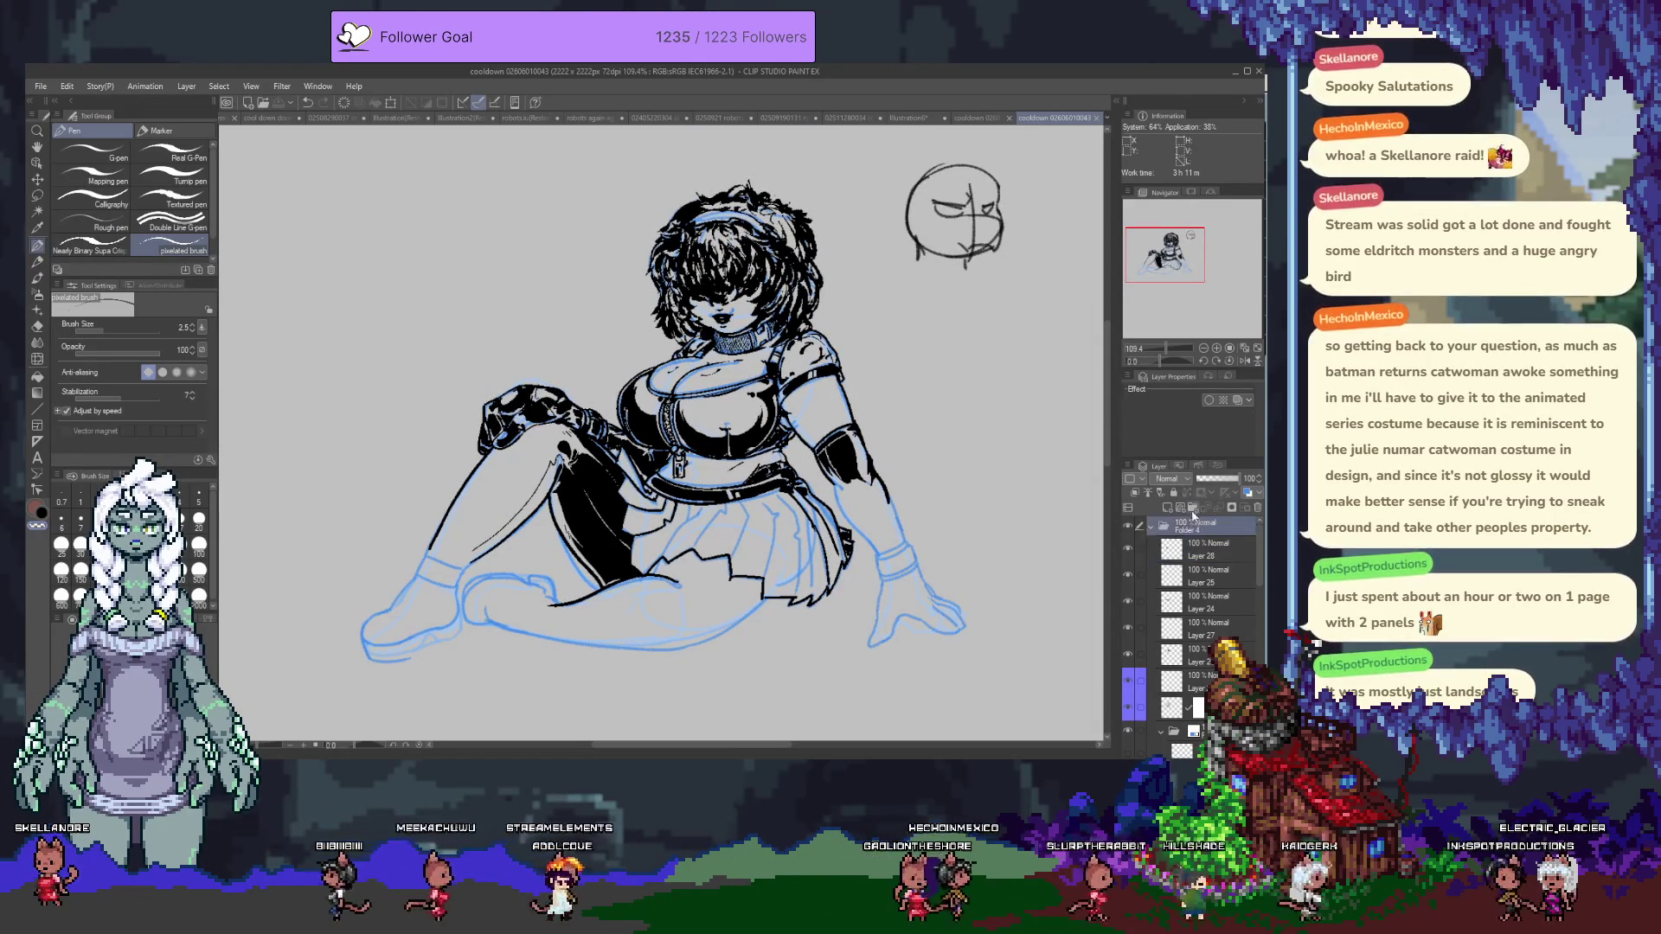
click(1167, 508)
drag(1215, 527, 1130, 510)
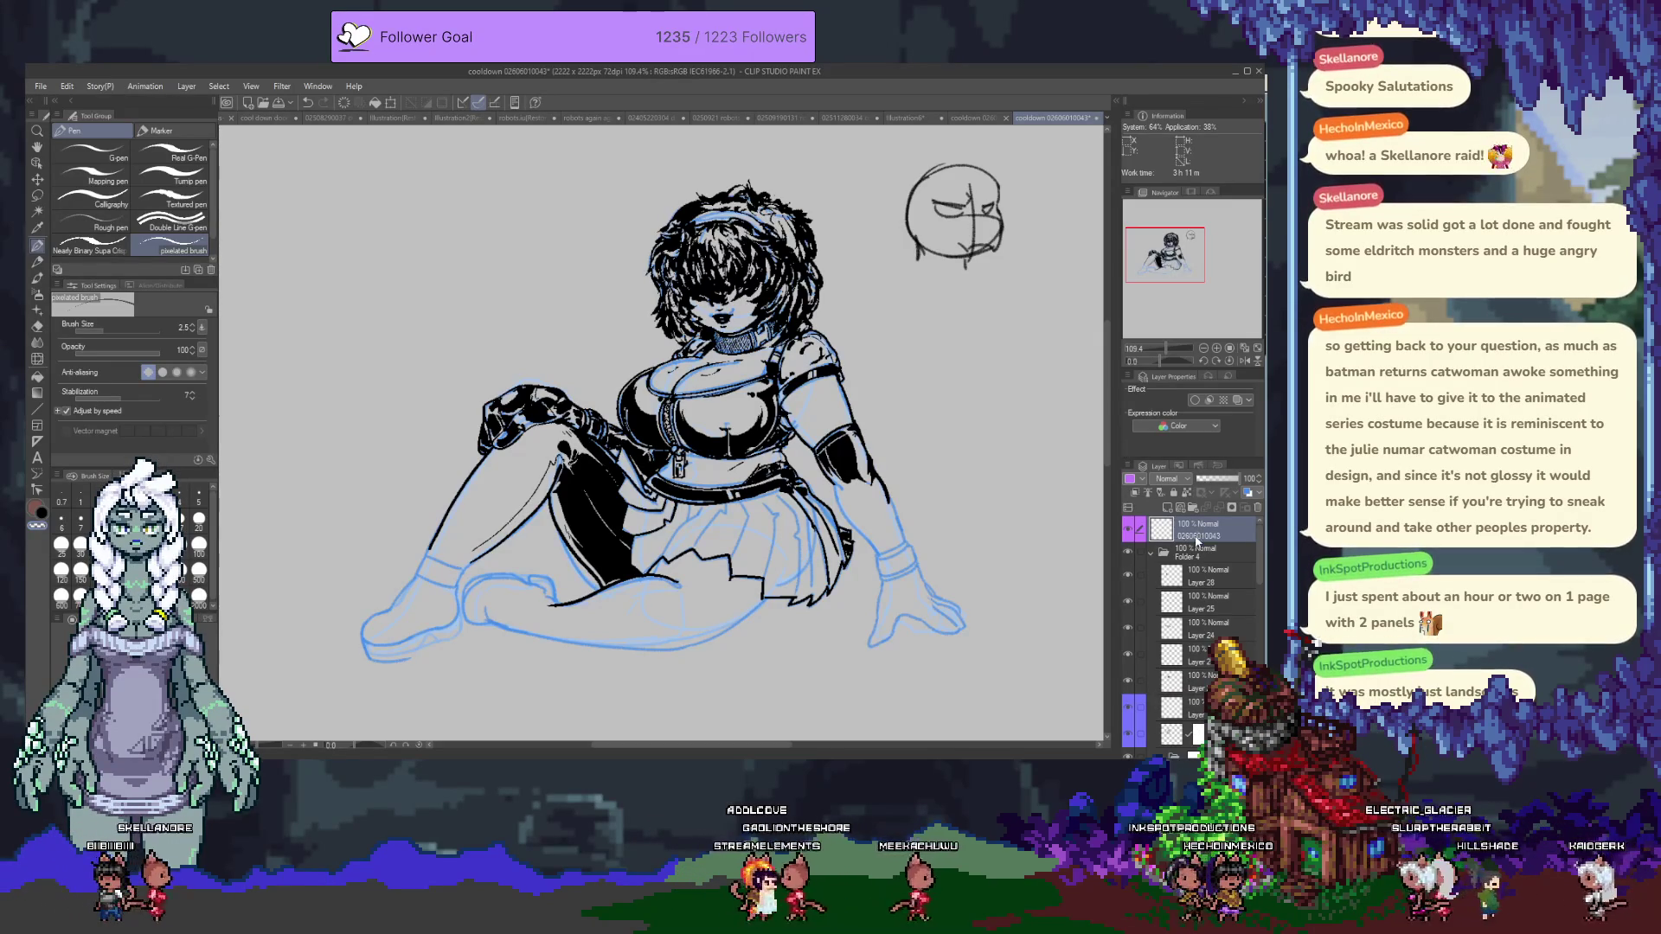
Zoom in beside the head and draw the signature, redoing attempts until satisfied.
drag(564, 331, 591, 384)
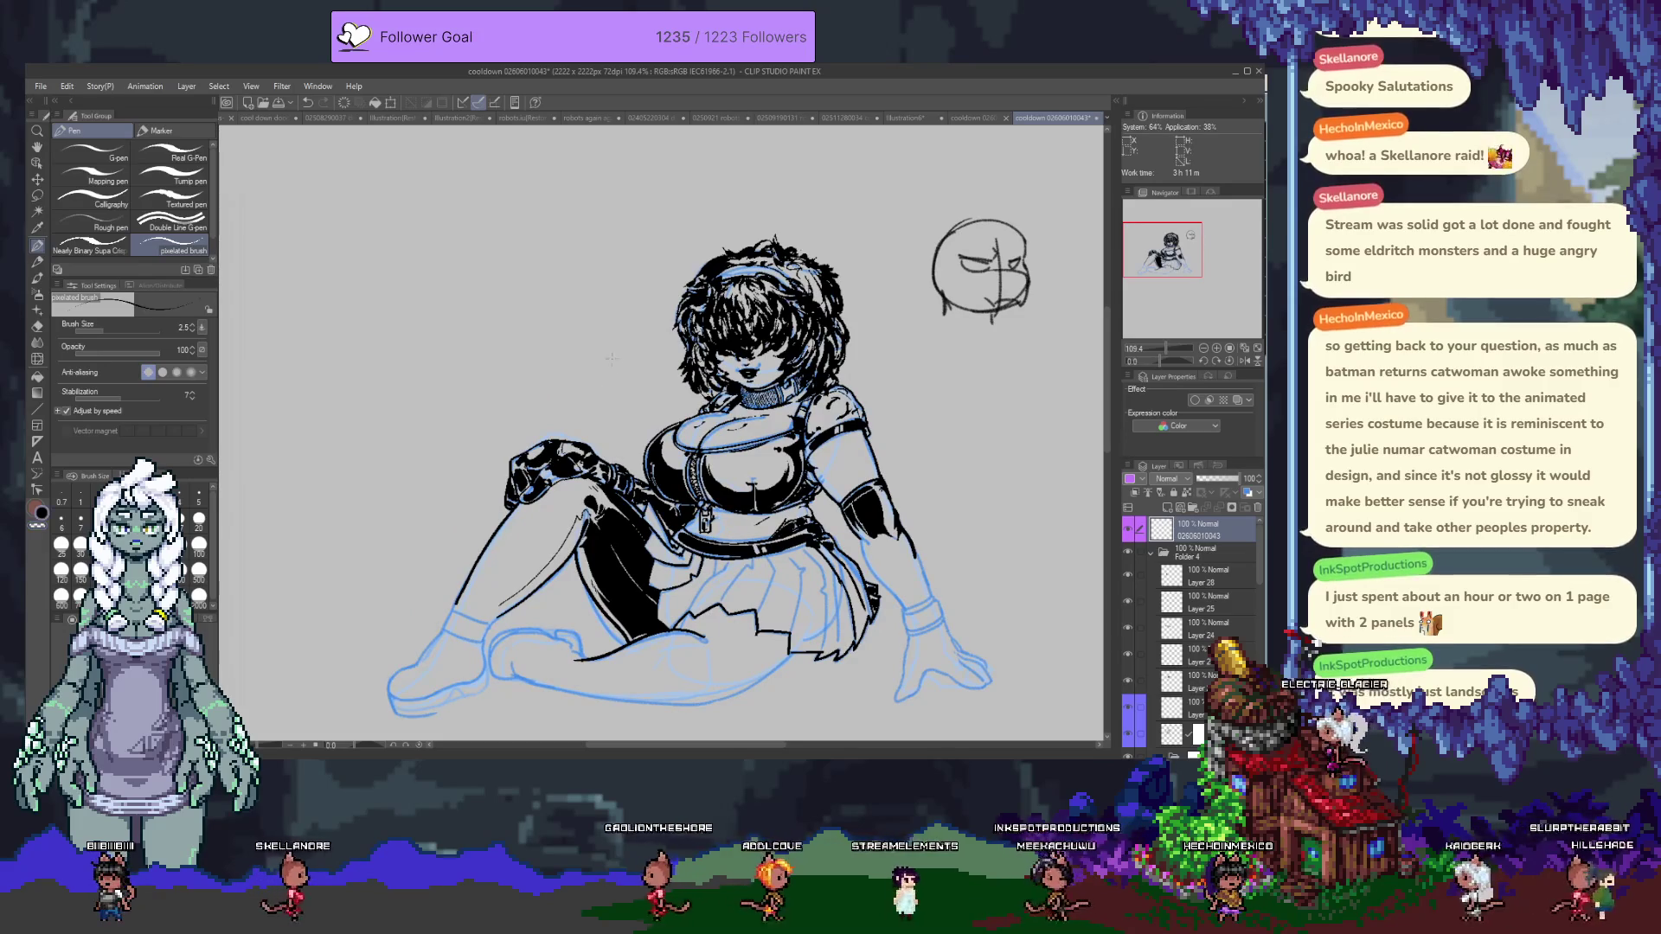
key(ctrl+z)
mouse_move(637, 355)
mouse_down()
mouse_move(559, 407)
mouse_move(608, 368)
mouse_up()
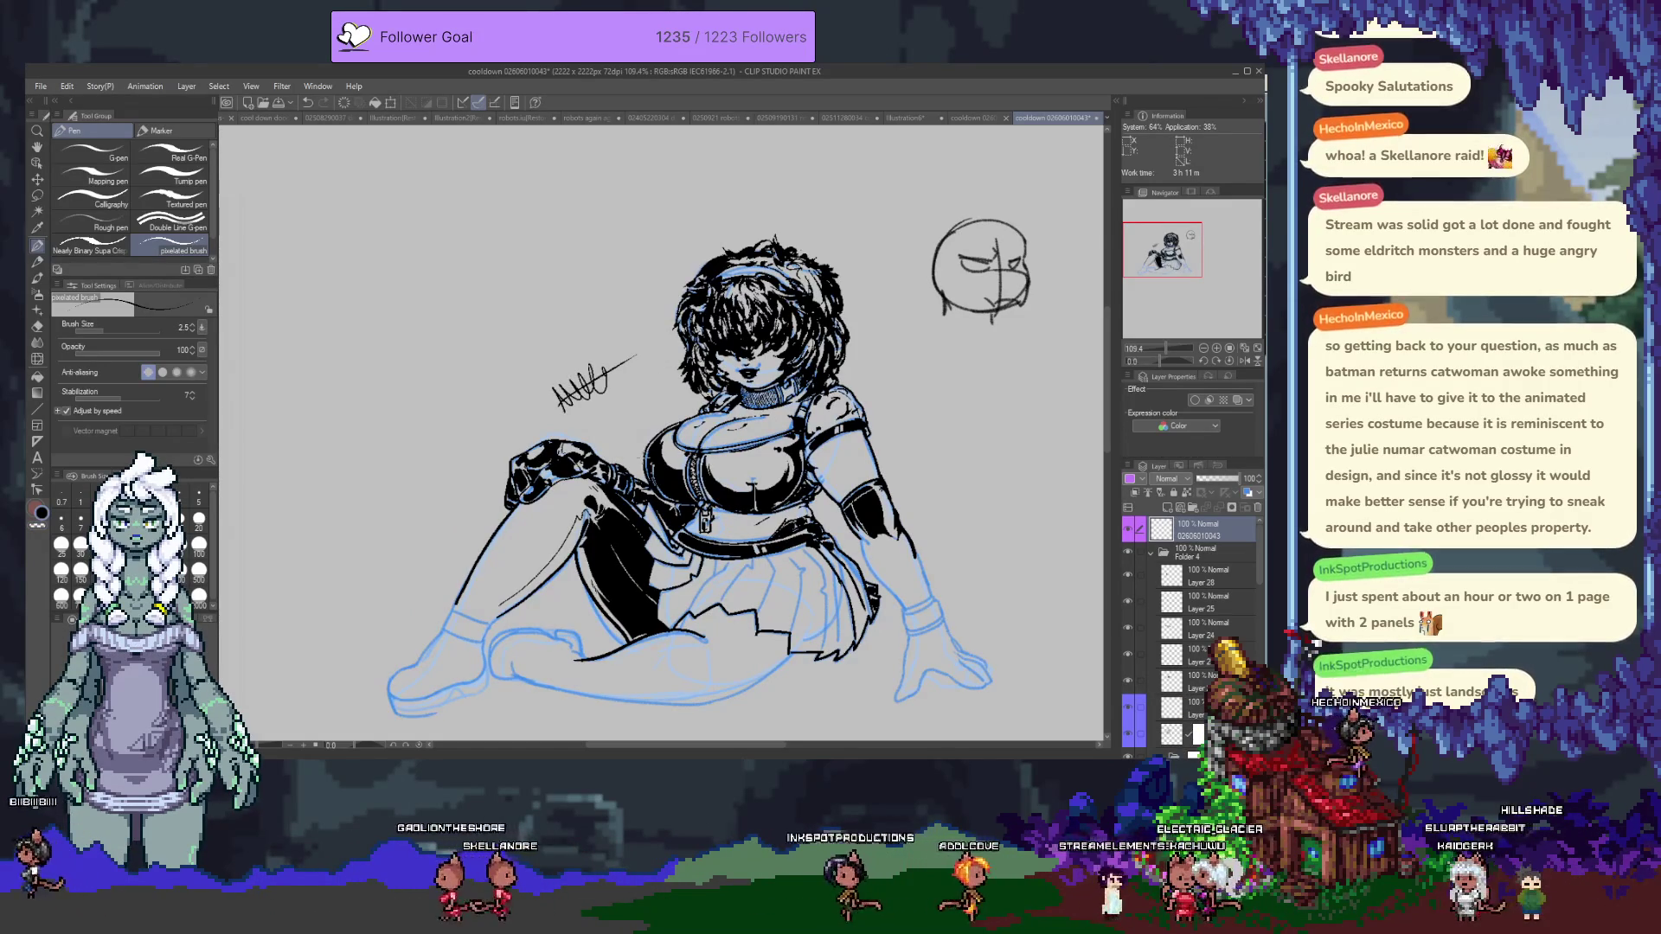
scroll(605, 389, up, 3)
key(ctrl+z)
scroll(614, 483, up, 1)
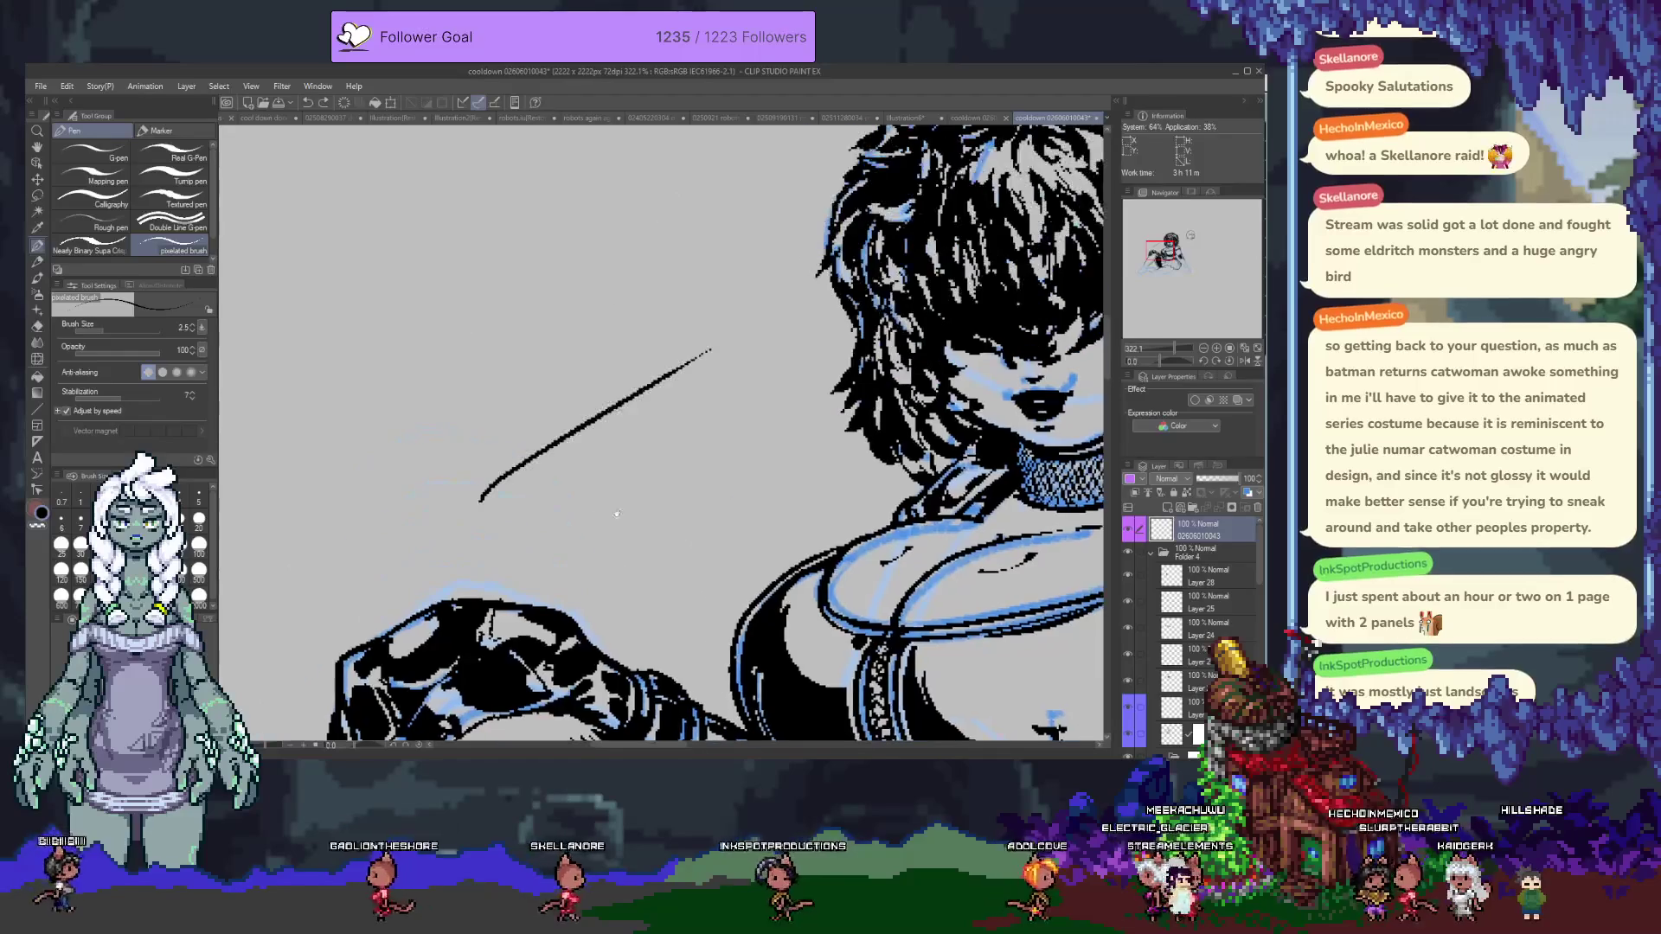
key(ctrl+z)
mouse_move(702, 325)
mouse_down()
mouse_move(489, 491)
mouse_move(562, 407)
mouse_up()
drag(541, 480, 581, 396)
drag(476, 493, 601, 415)
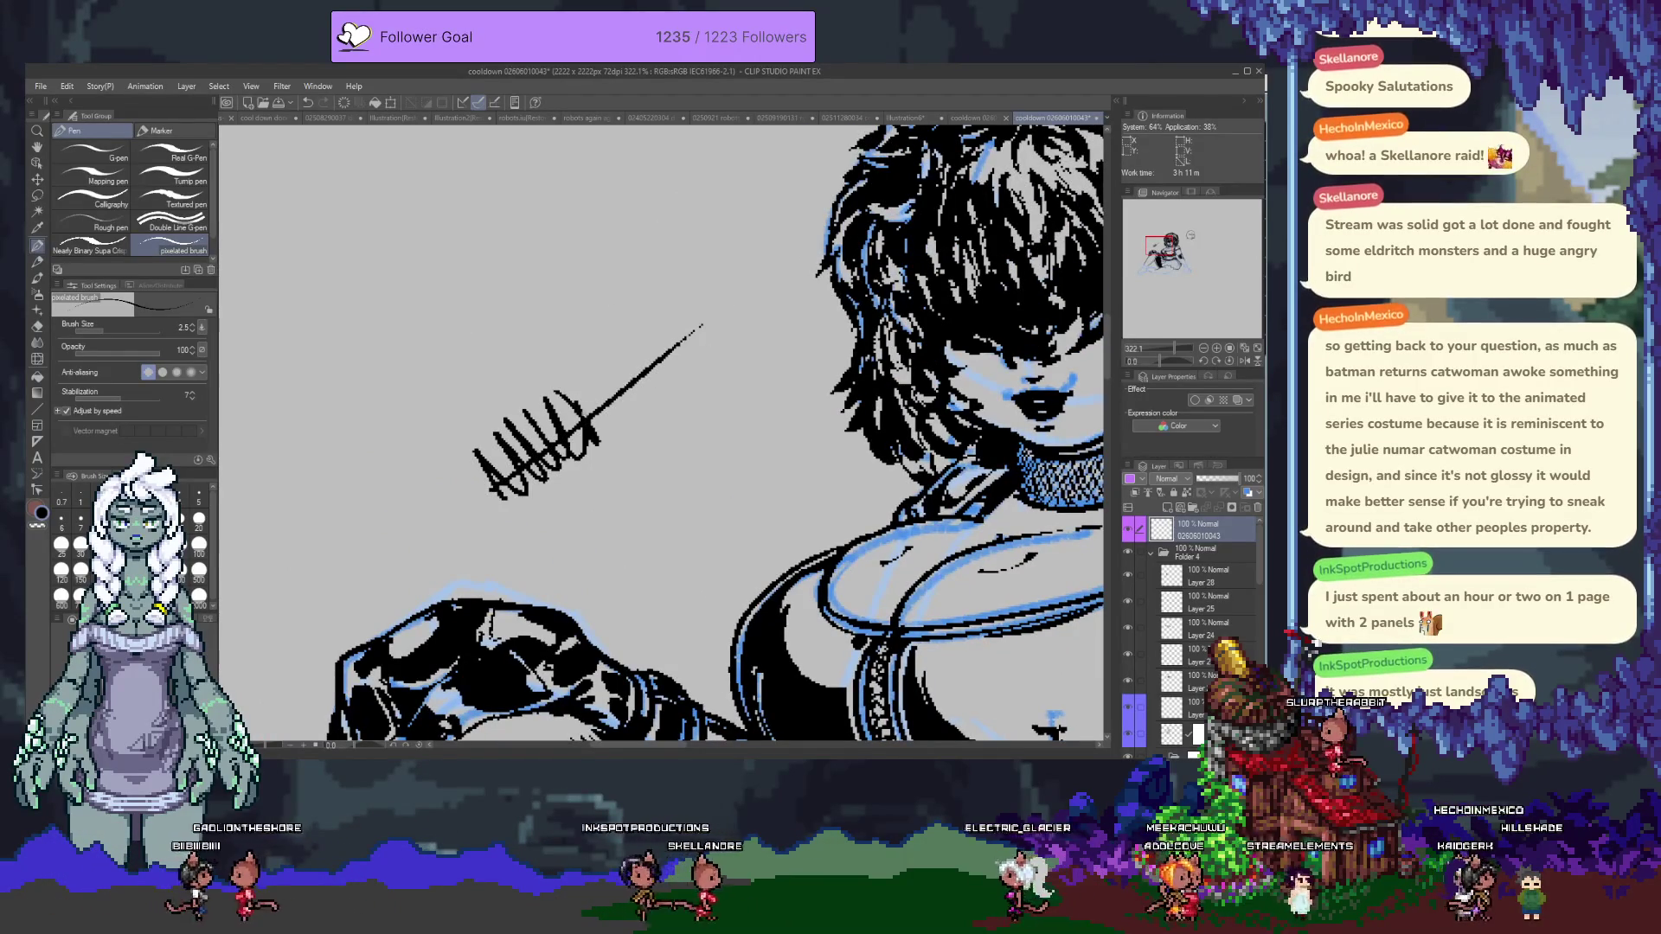
key(ctrl+z)
mouse_move(490, 490)
mouse_down()
mouse_move(519, 449)
mouse_move(573, 467)
mouse_up()
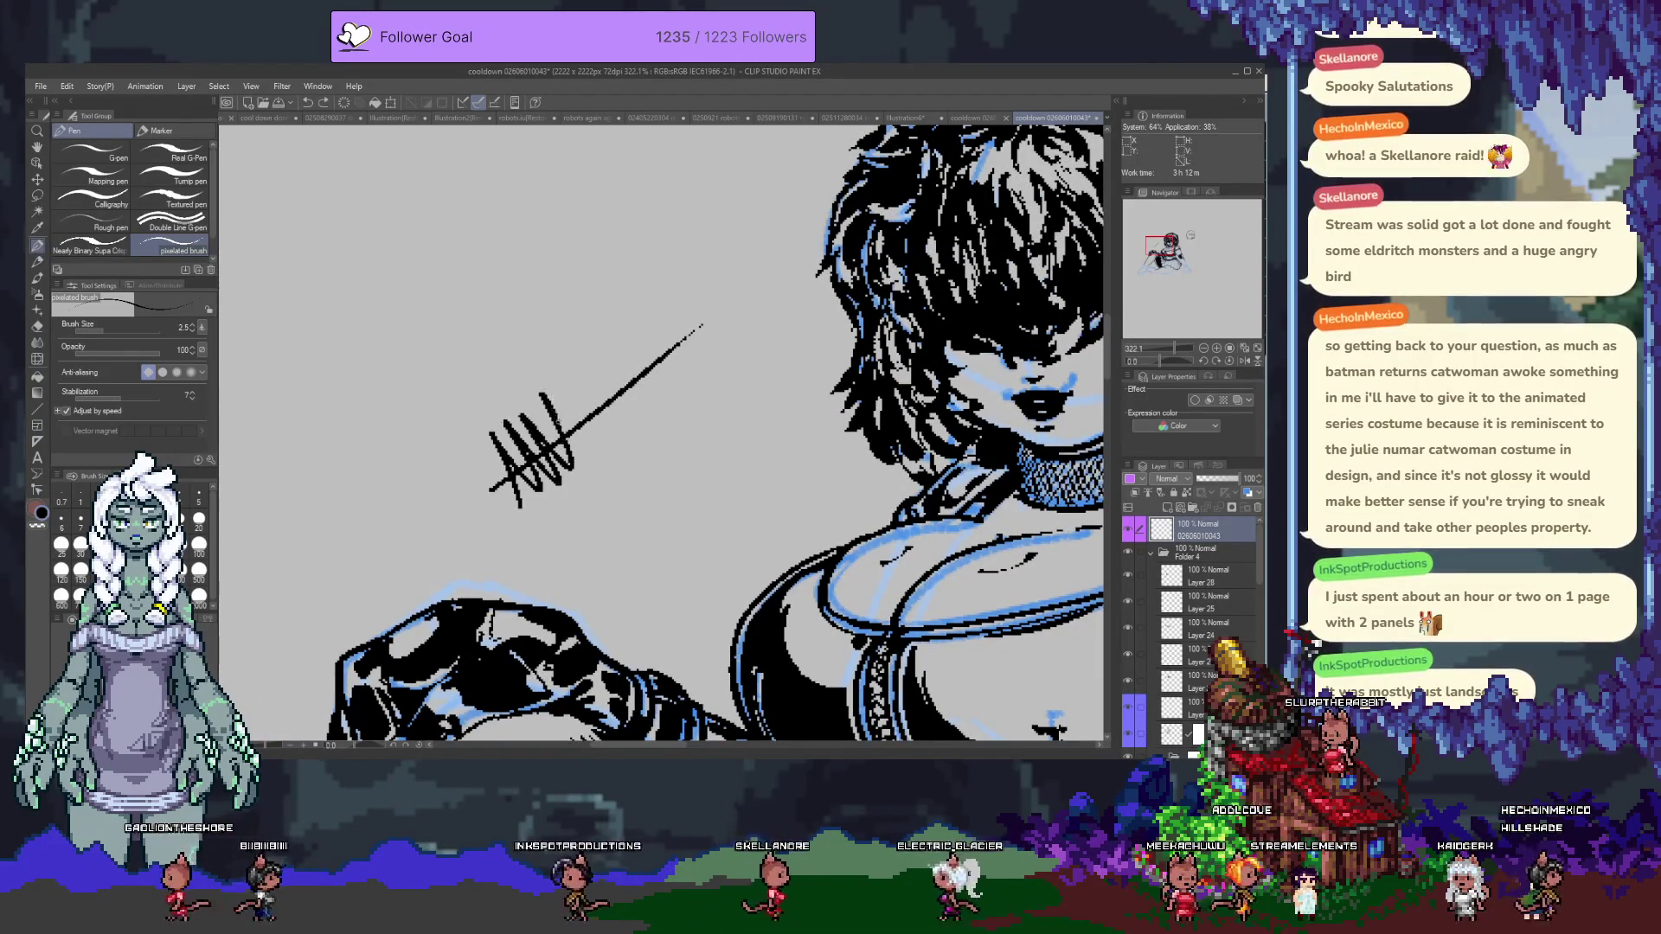
key(ctrl+z)
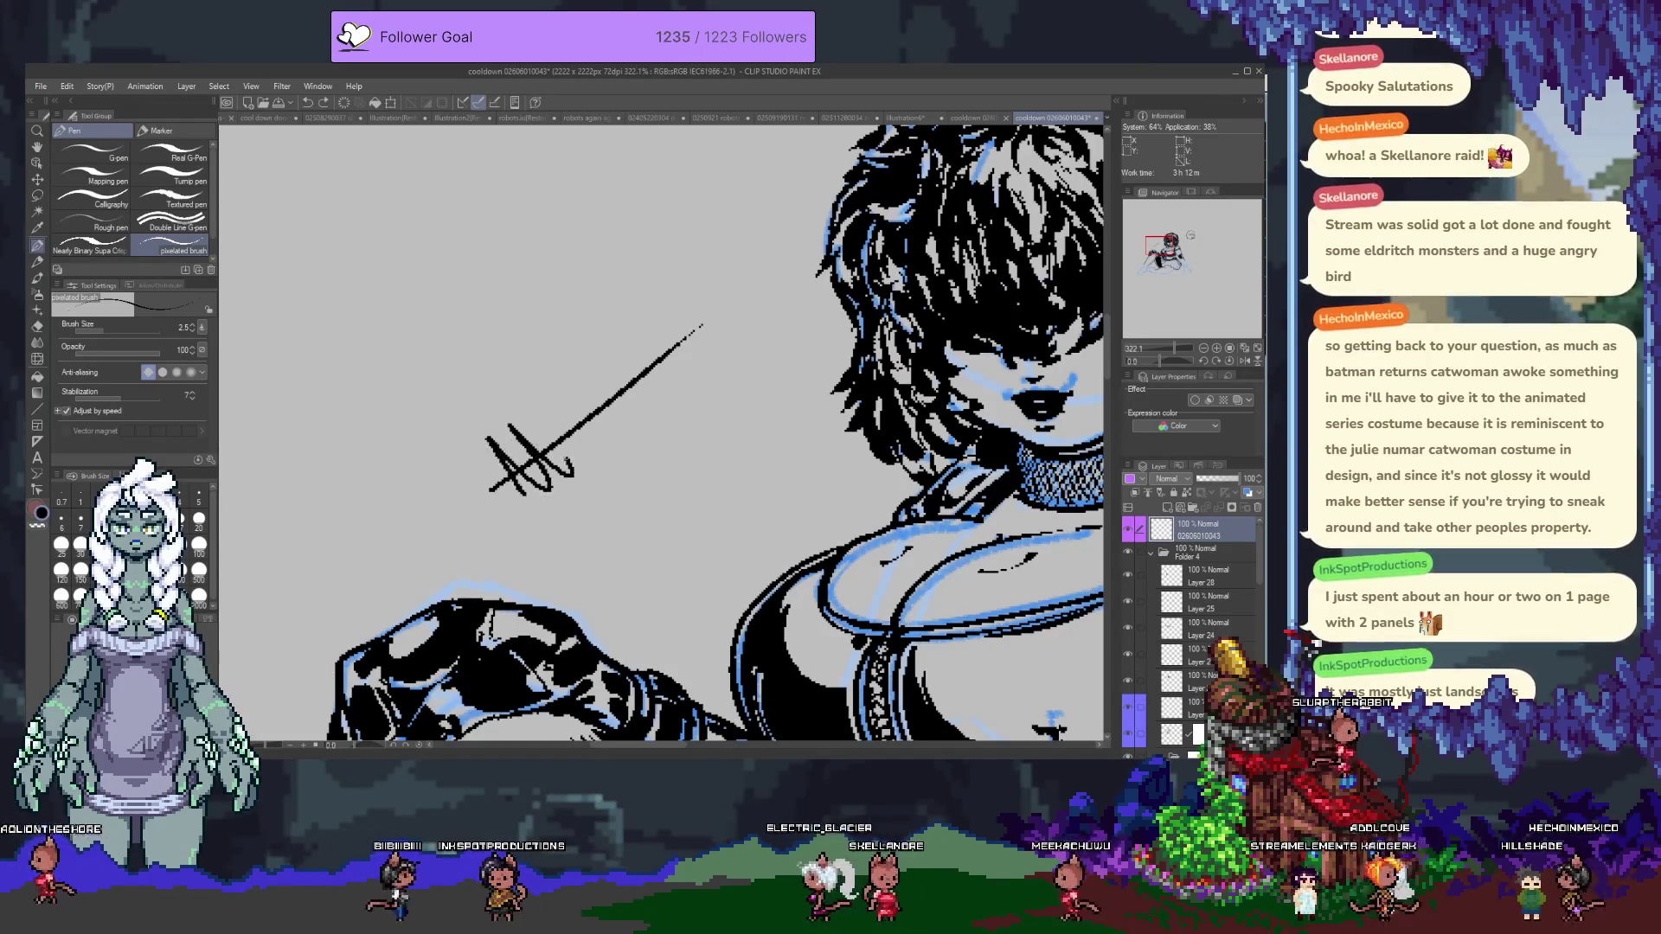
key(ctrl+z)
mouse_move(508, 509)
mouse_down()
mouse_move(564, 414)
mouse_move(616, 430)
mouse_move(640, 356)
mouse_move(672, 342)
mouse_up()
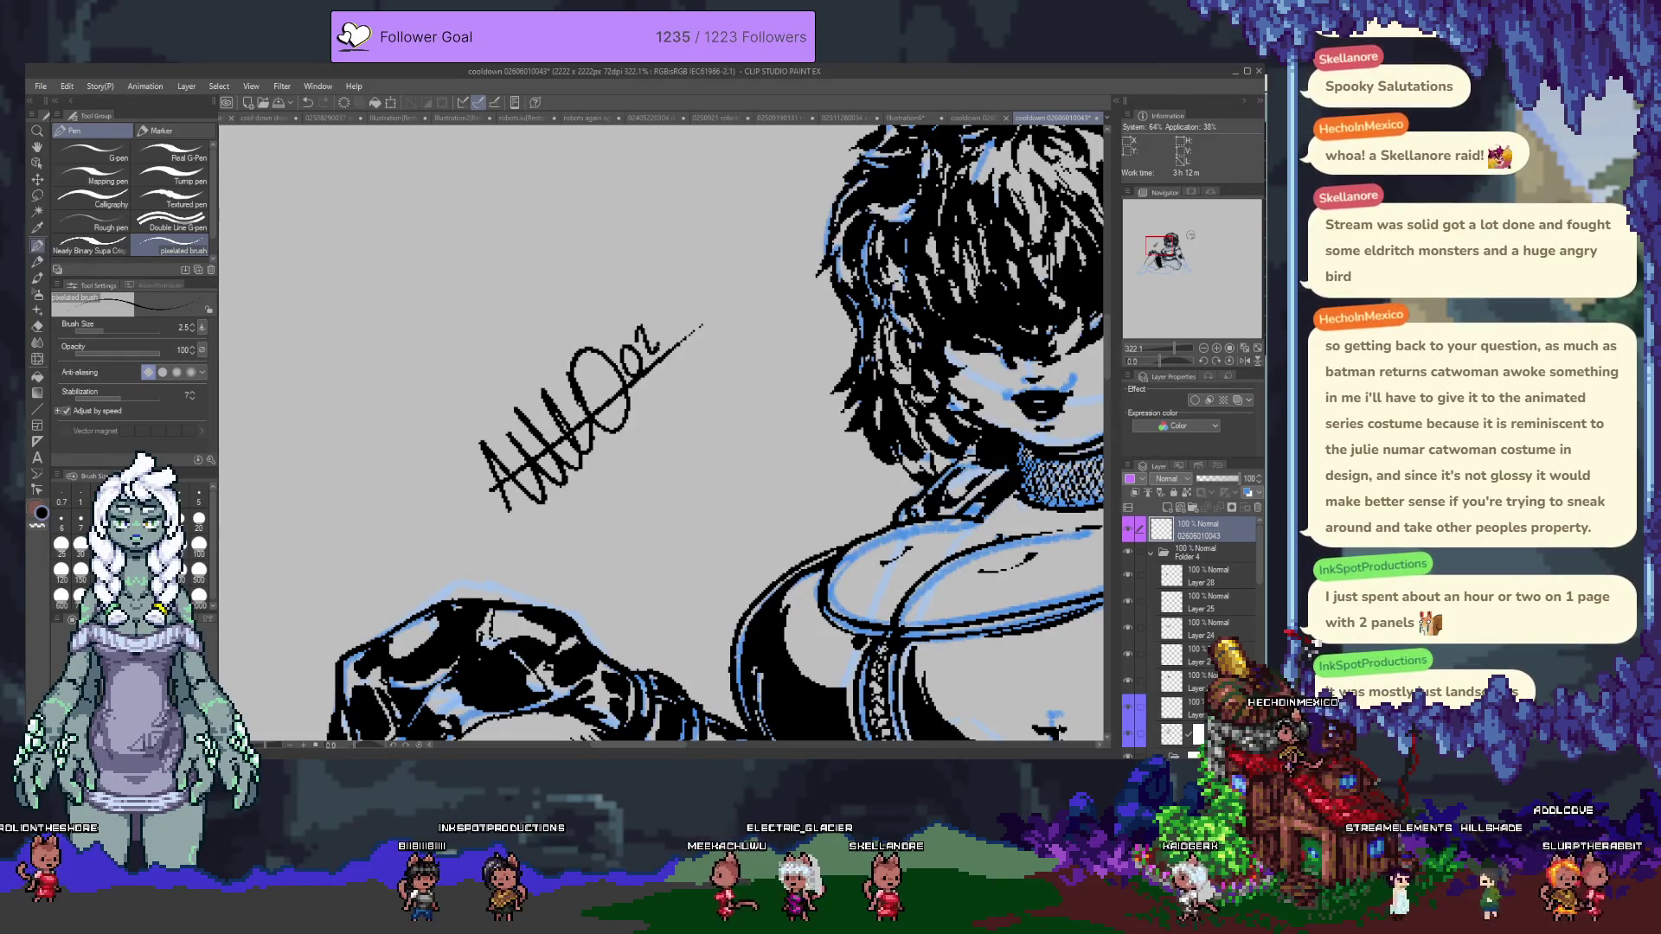
Write the date after the signature and zoom out to the whole figure.
mouse_move(690, 305)
mouse_down()
mouse_move(703, 322)
mouse_move(716, 285)
mouse_up()
drag(732, 275, 736, 299)
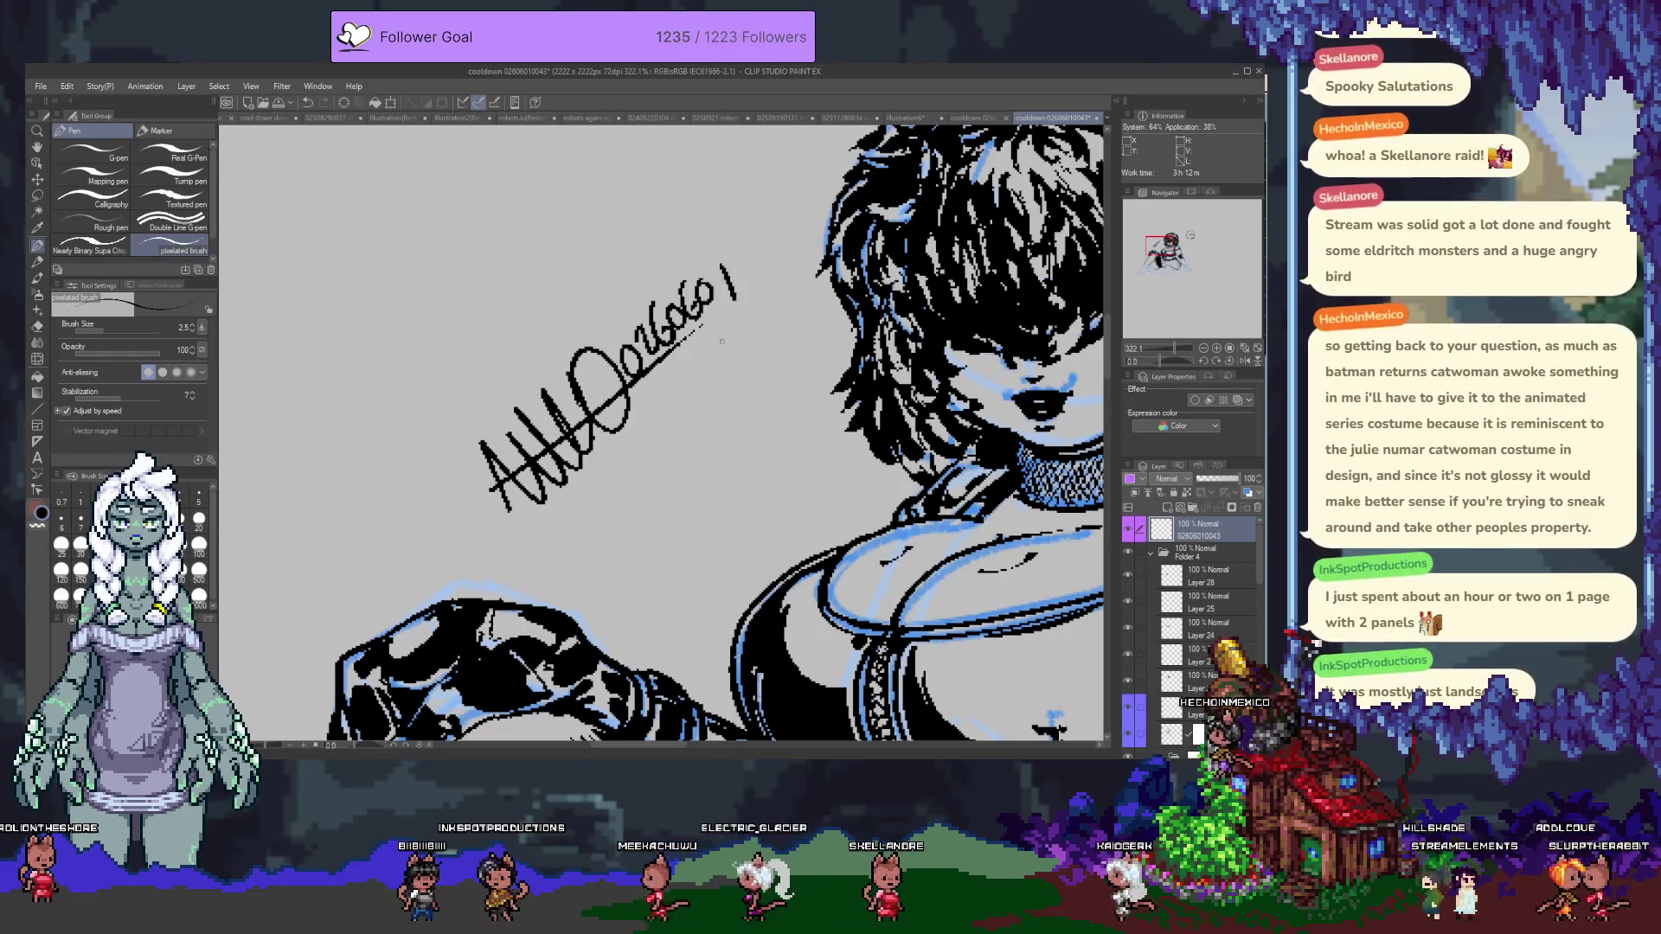
mouse_move(668, 370)
mouse_down()
mouse_move(666, 395)
mouse_move(731, 355)
mouse_up()
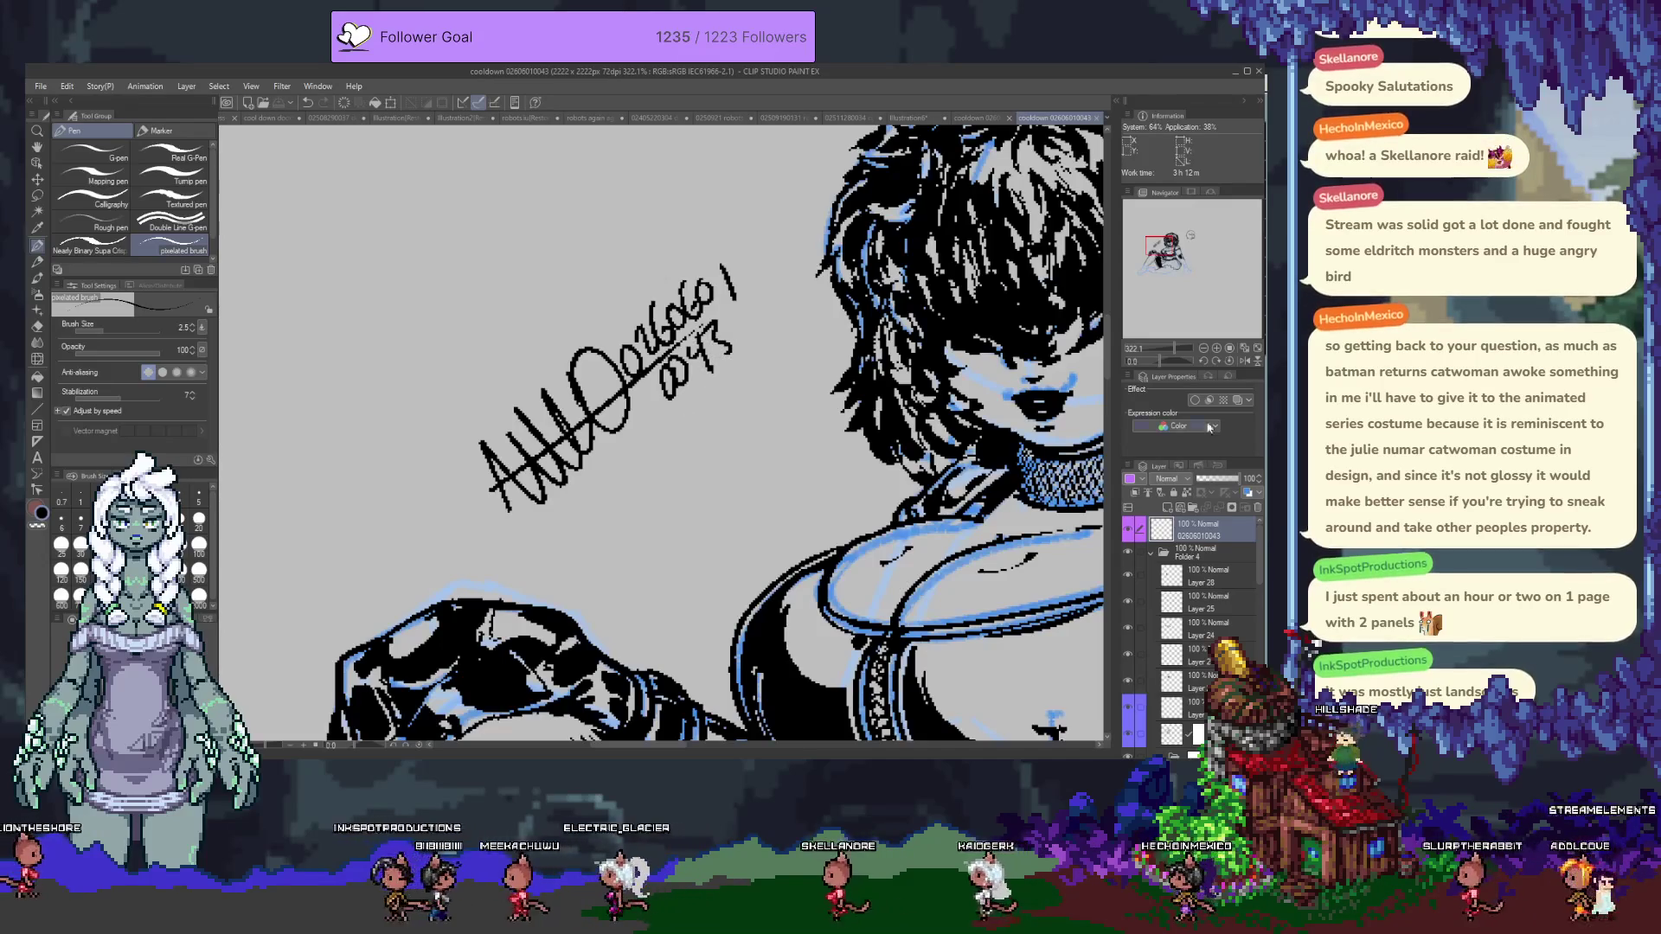
key(ctrl+minus)
key(ctrl+minus)
key(ctrl+minus)
scroll(617, 378, down, 3)
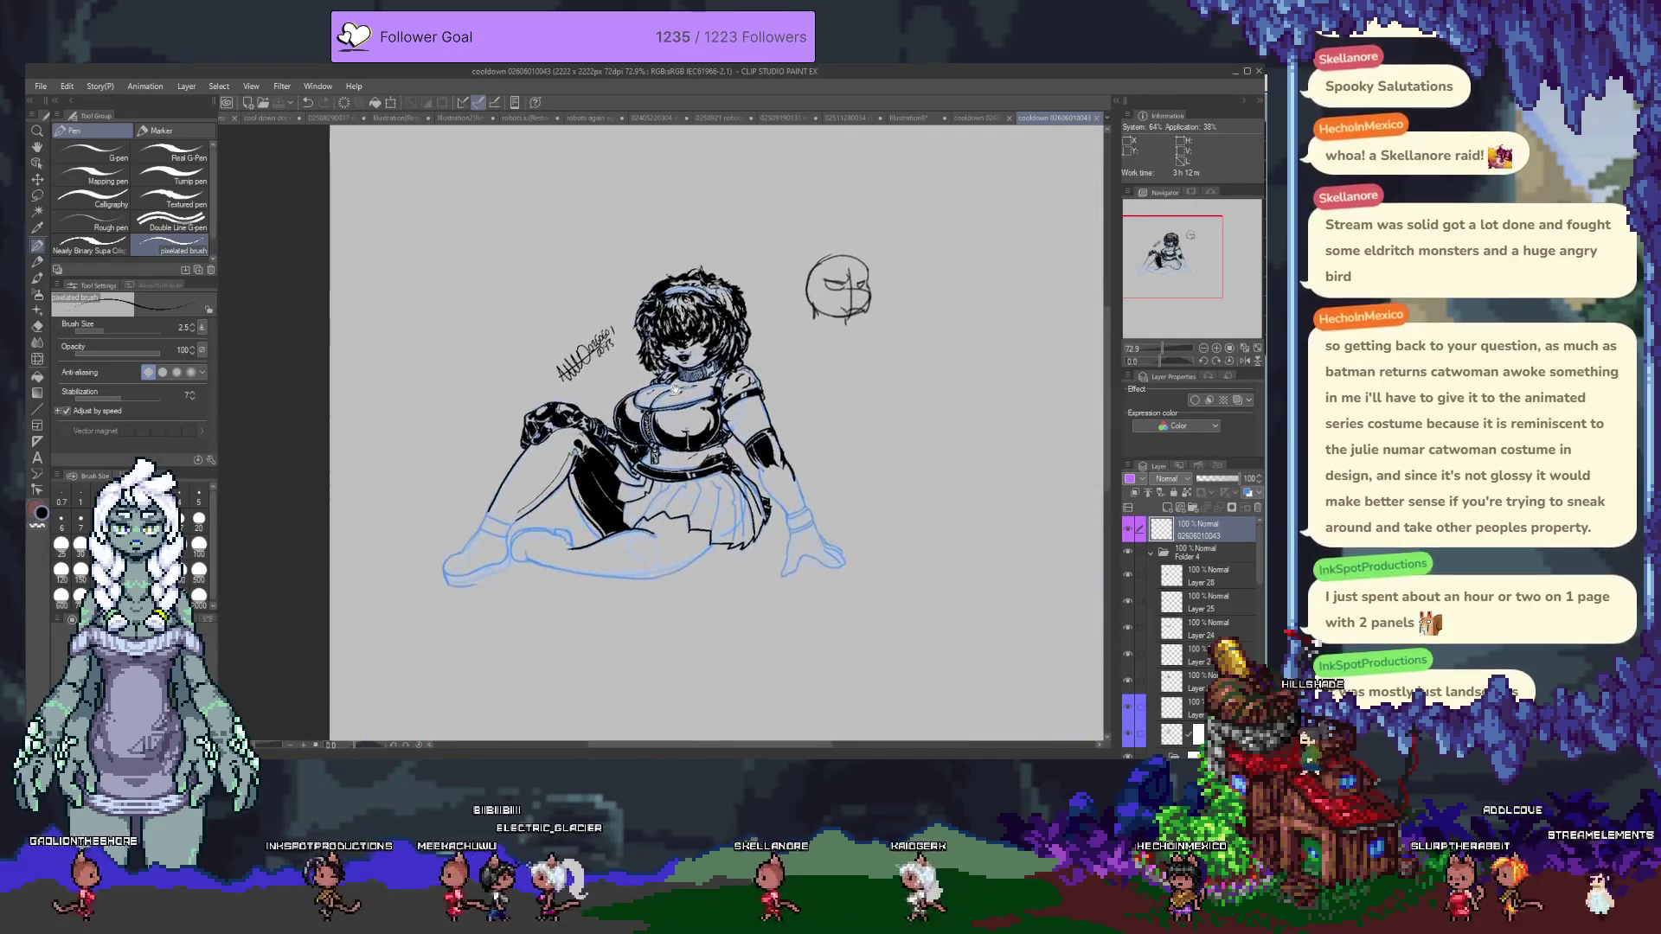
scroll(618, 378, up, 2)
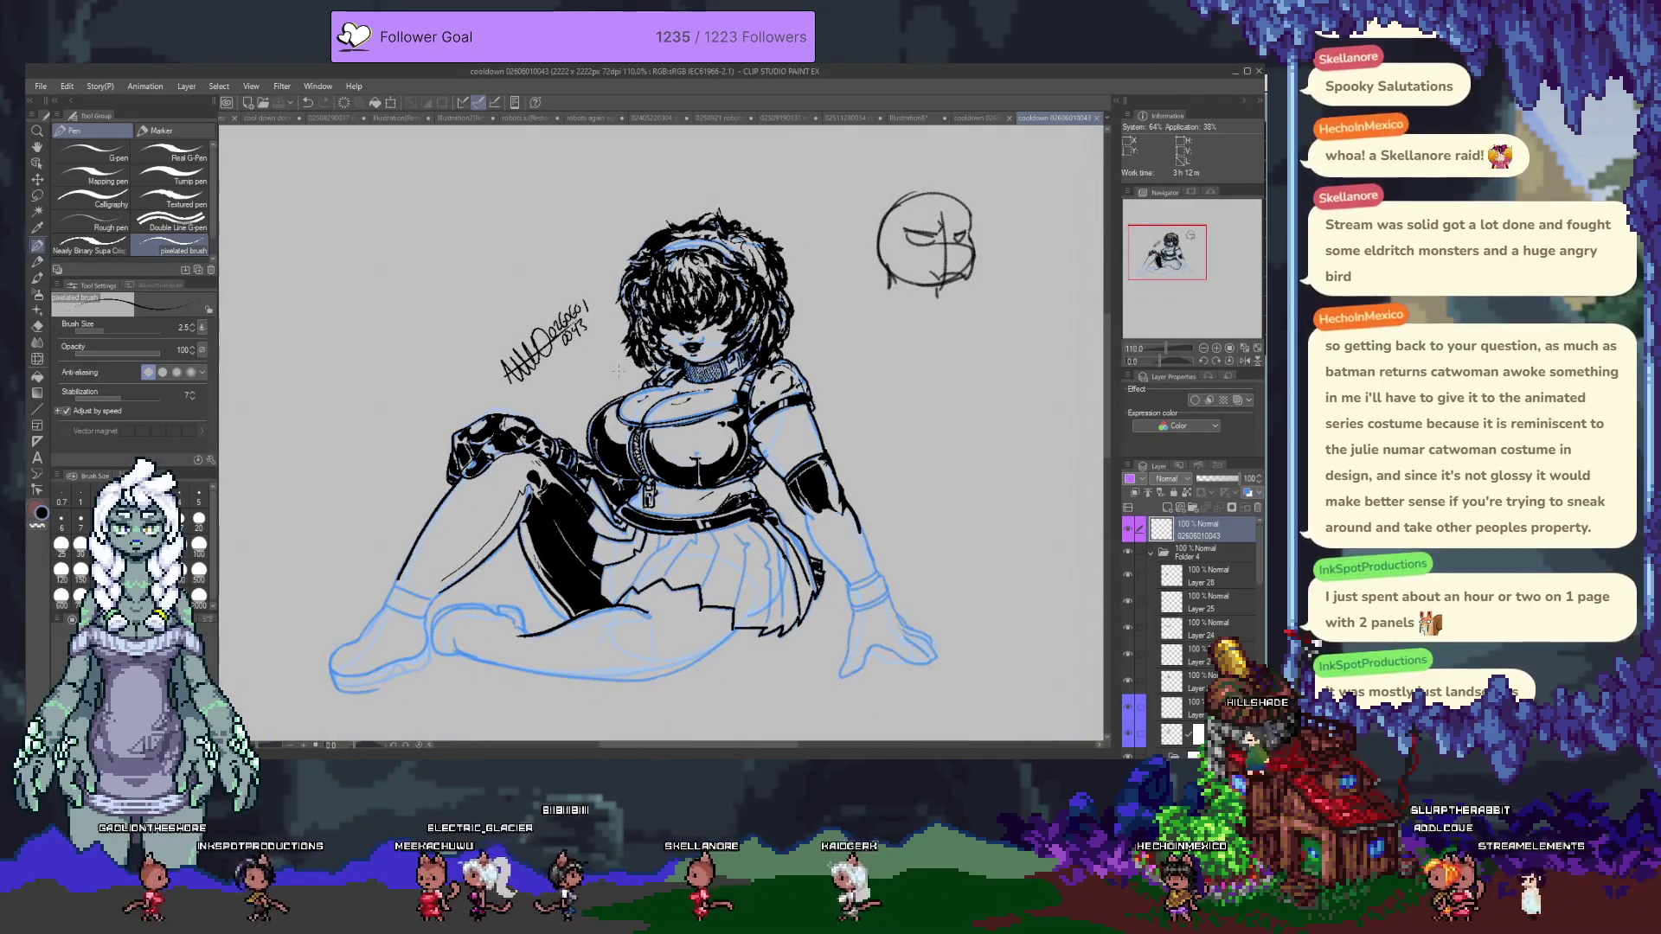